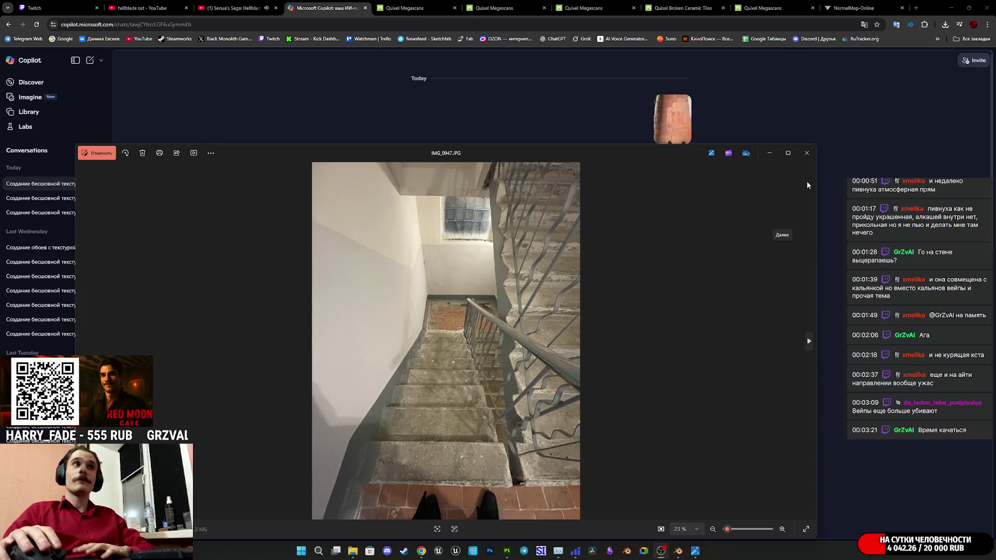
- Close the stair photo, review Copilot's 6×6 terracotta tile texture, then switch to Substance Painter
left_click(807, 153)
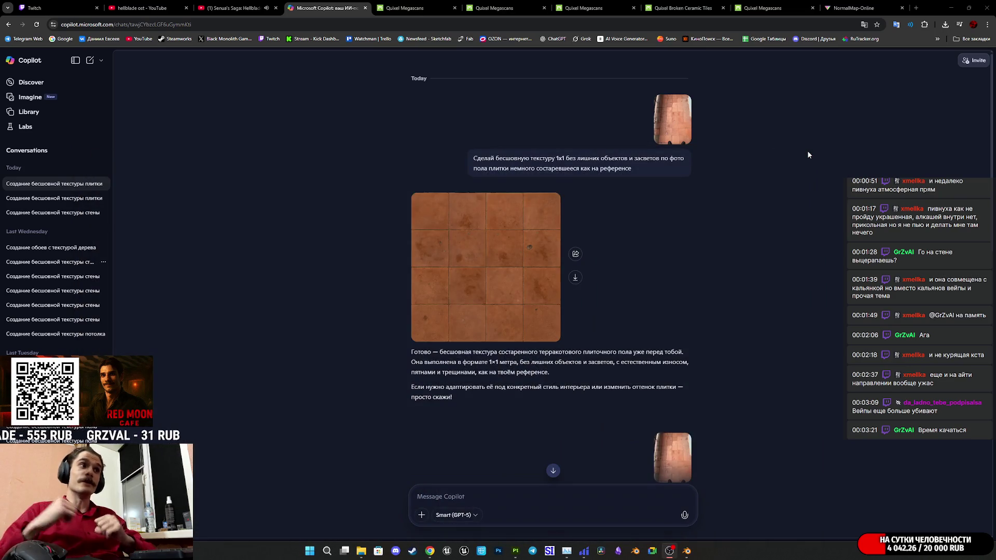
scroll(667, 335, "down", 5)
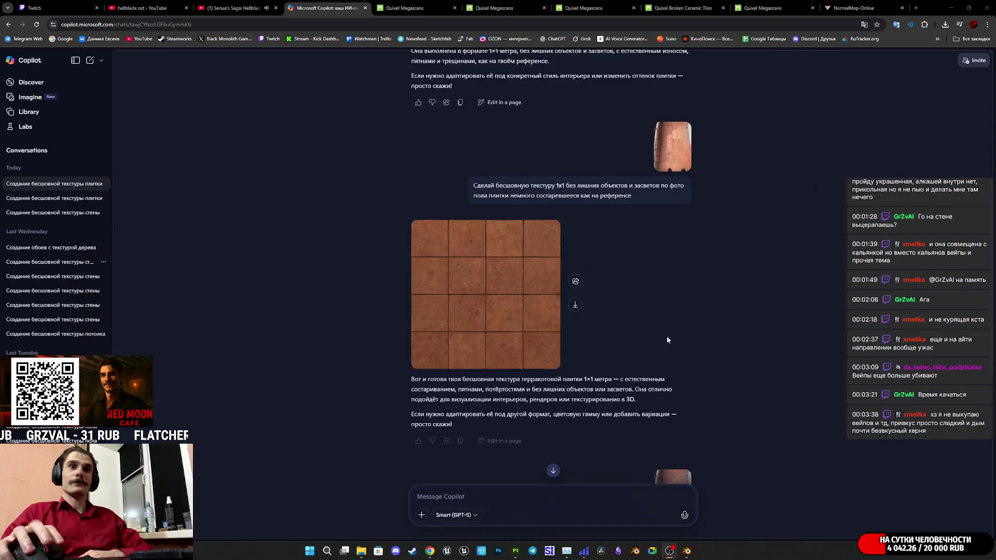
scroll(667, 337, "down", 6)
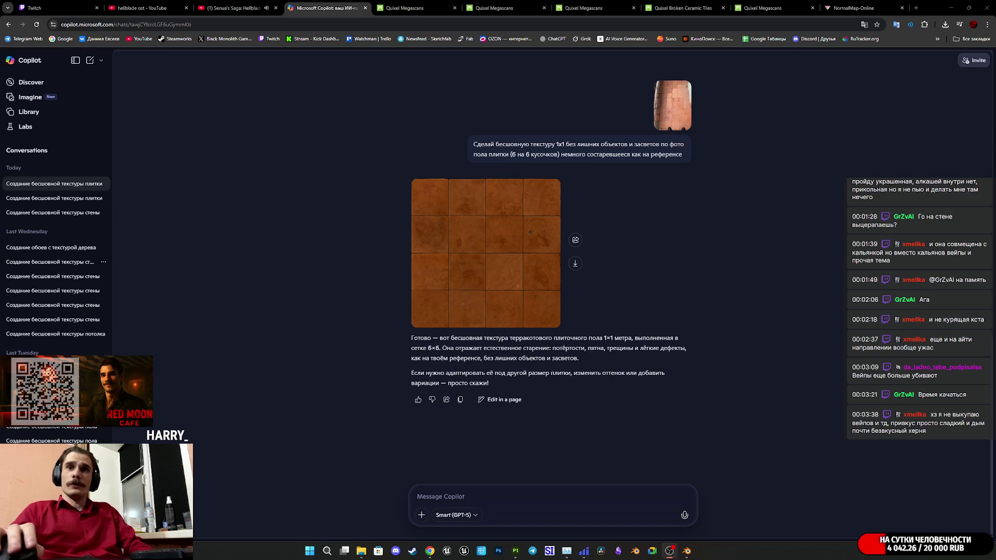
key("alt+Tab")
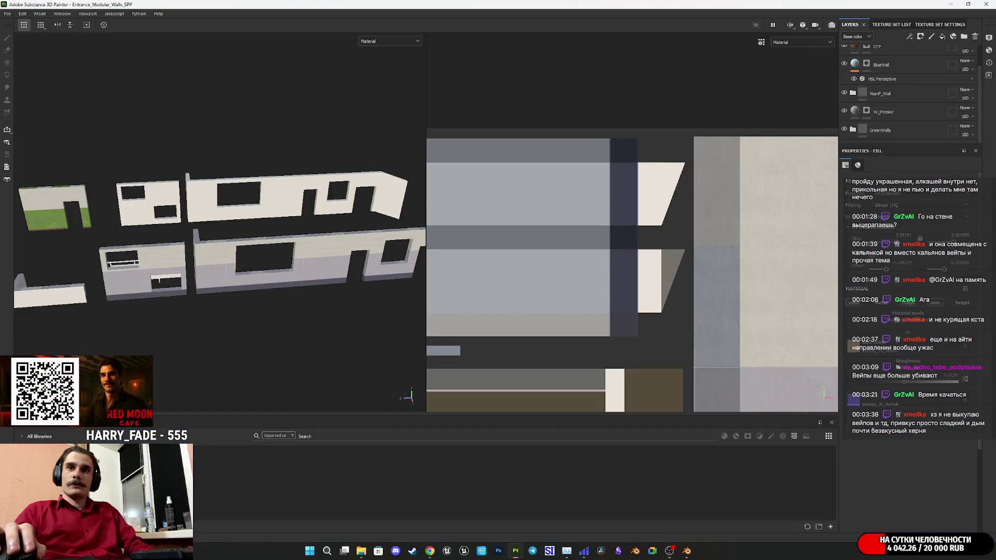
scroll(269, 282, "up", 6)
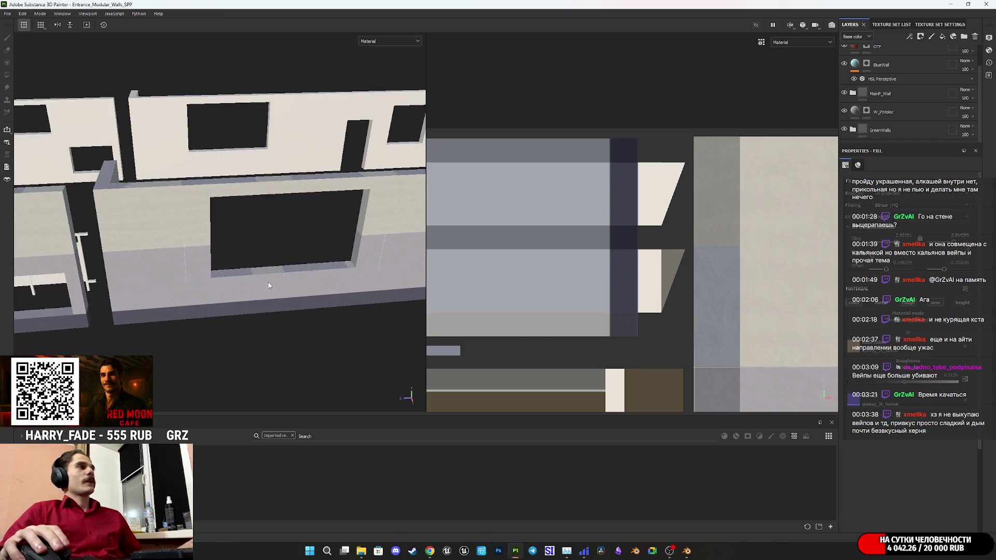
middle_click_drag(195, 284, 283, 300, "alt")
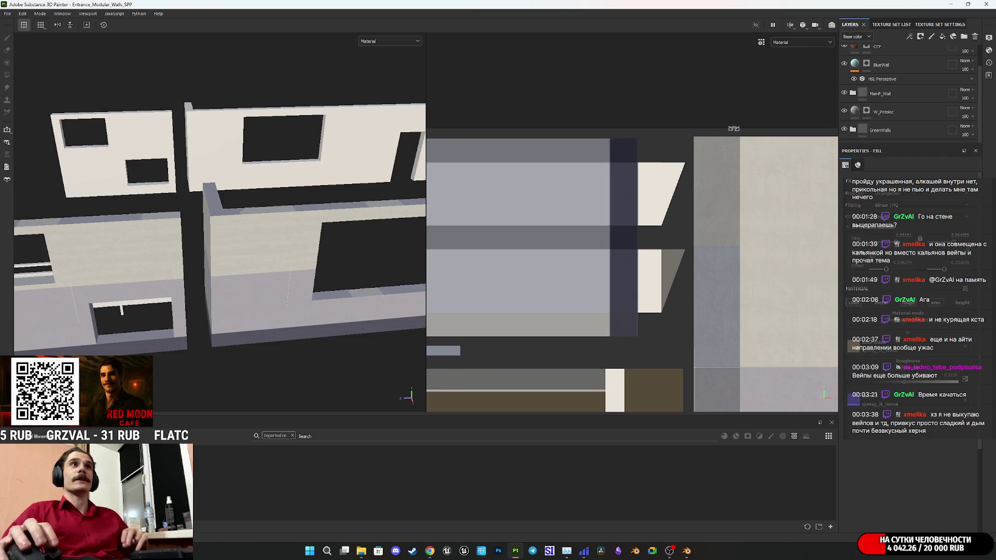
scroll(916, 84, "up", 1)
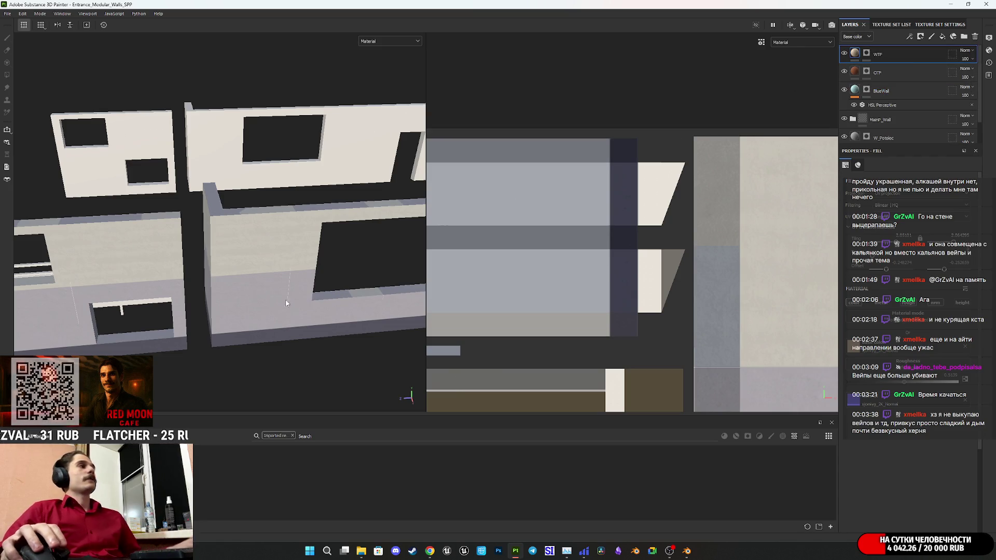
middle_click_drag(279, 292, 244, 339, "alt")
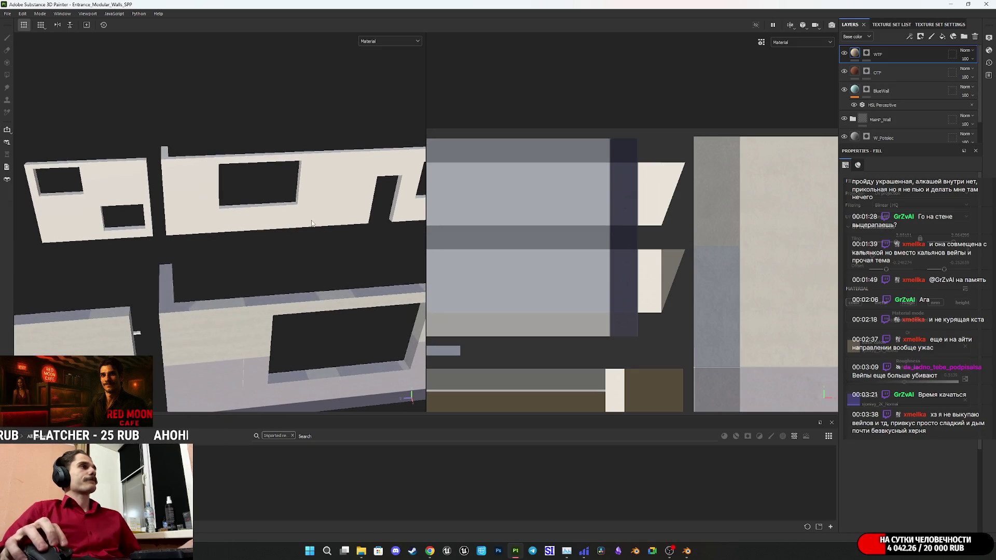
mouse_move(434, 554)
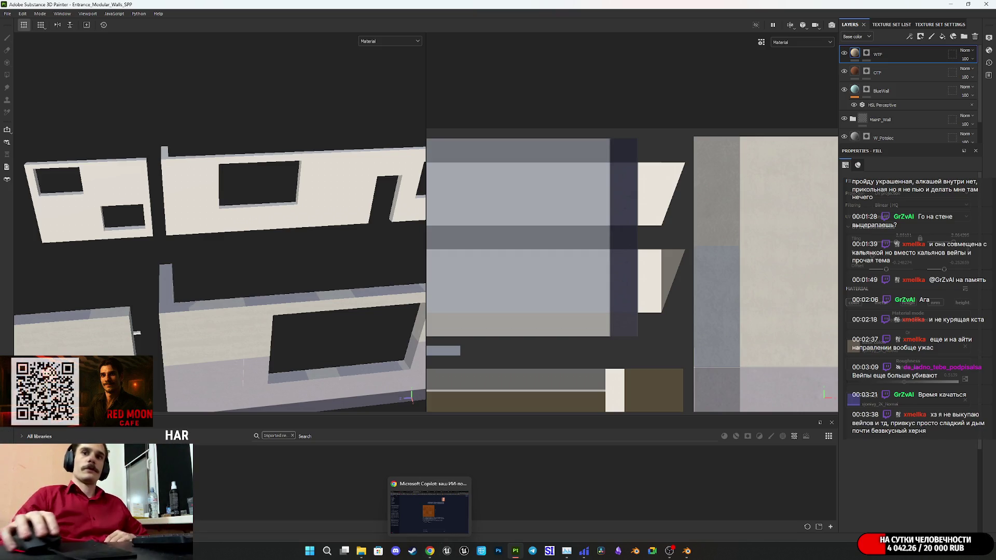
left_click(533, 551)
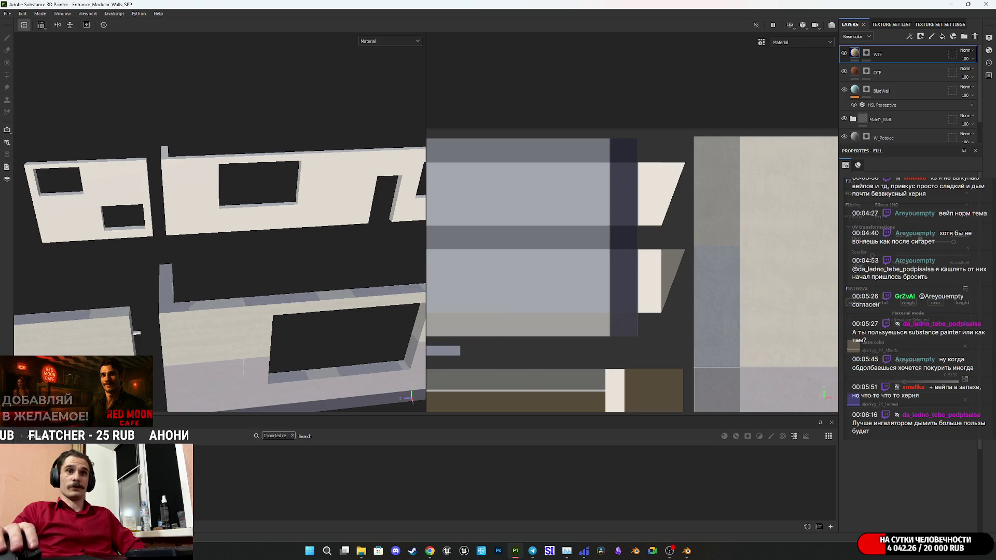
- Copy the aged wall-tile prompt from the earlier chat into a new Copilot conversation
left_click(430, 551)
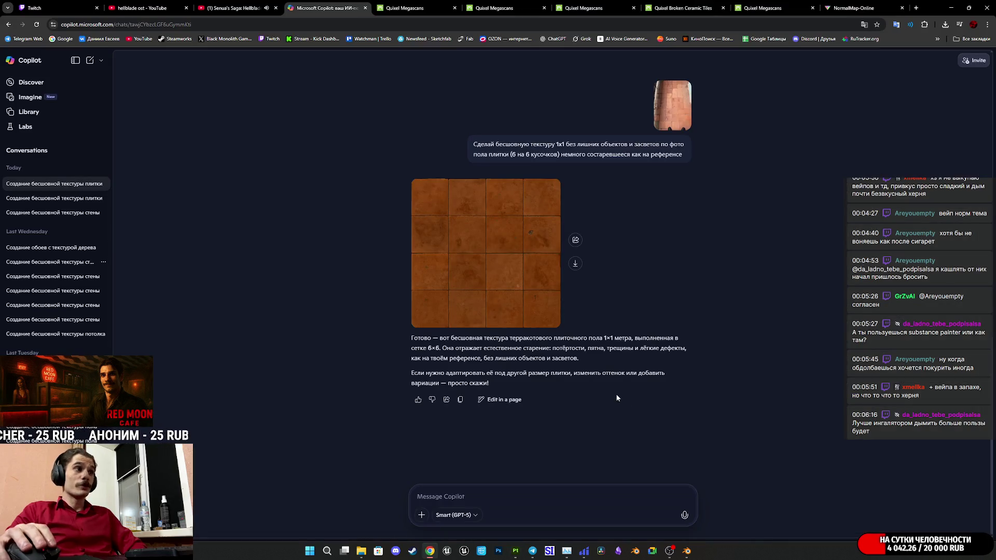
scroll(630, 234, "up", 7)
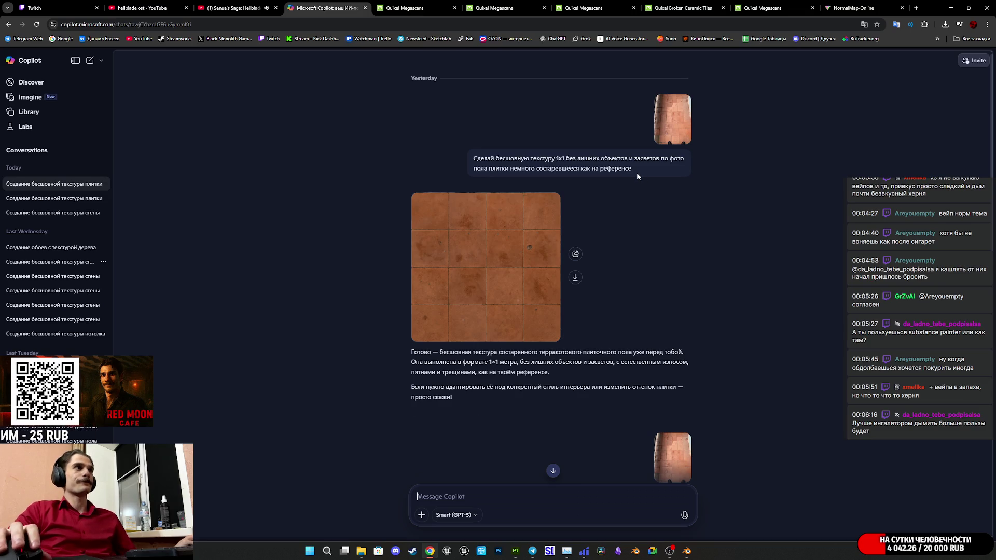
left_click(57, 201)
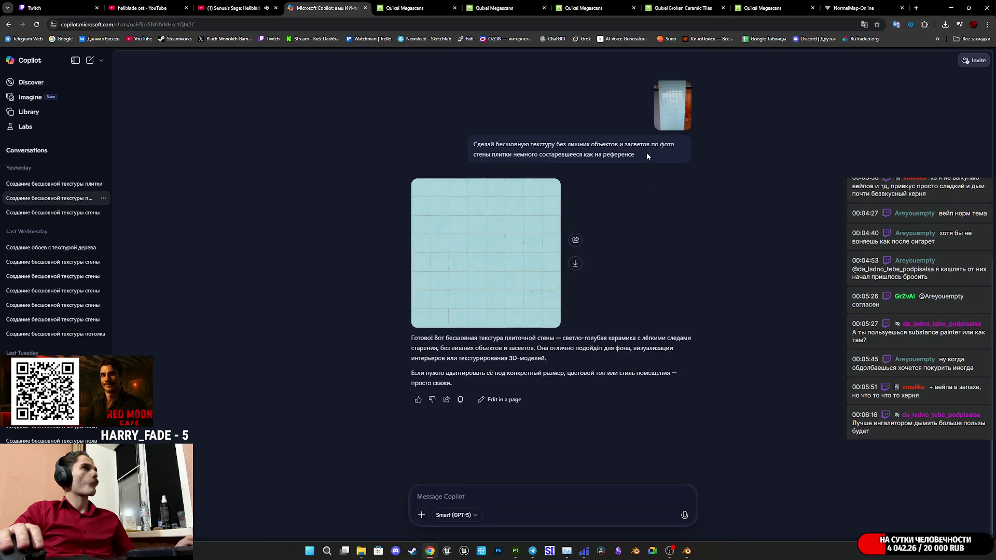
left_click_drag(647, 156, 459, 140)
key("ctrl+c")
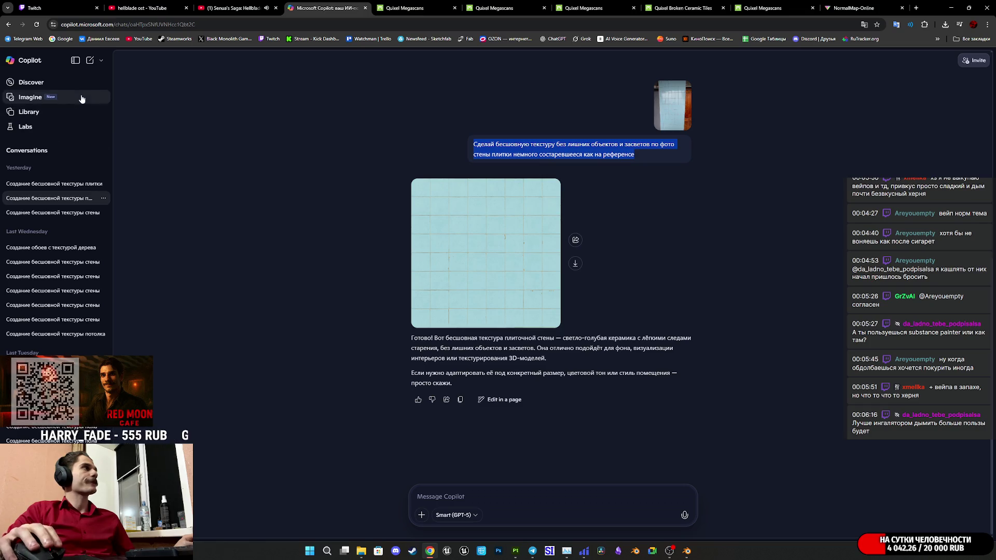
left_click(90, 60)
key("ctrl+v")
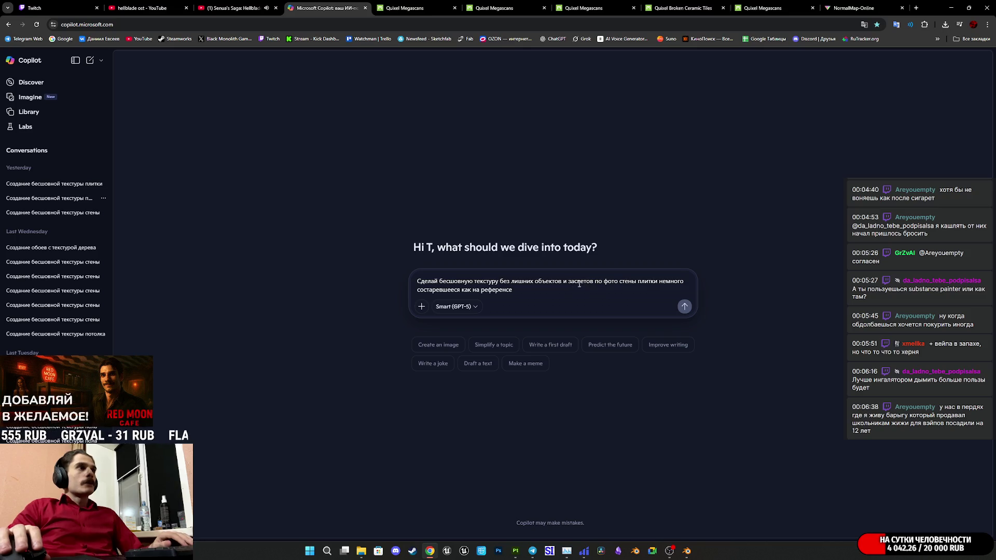
- Change 'плитки' to 'кирпичной' in the prompt and try attaching the HEIC brick photo
left_click(637, 281)
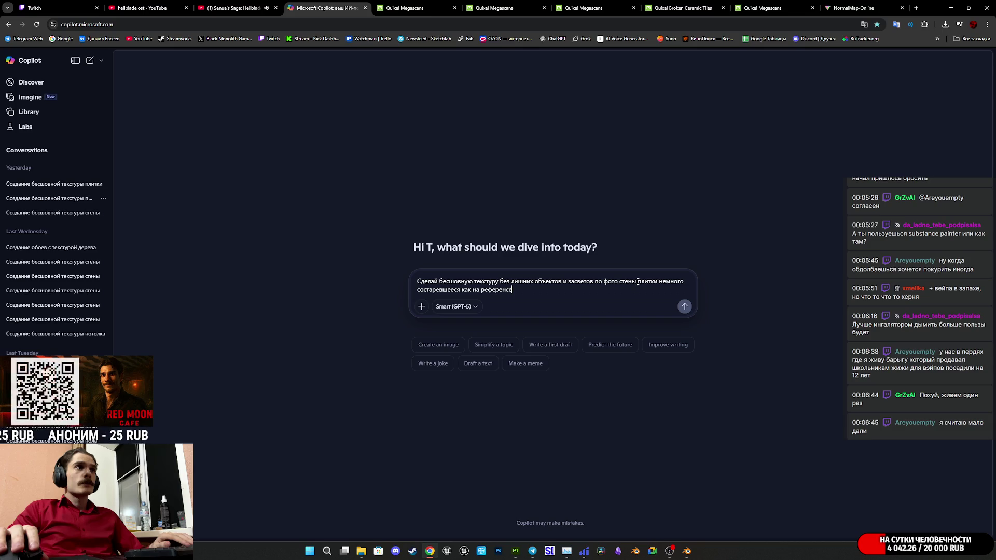
left_click_drag(659, 281, 637, 282)
key("BackSpace")
left_click(620, 281)
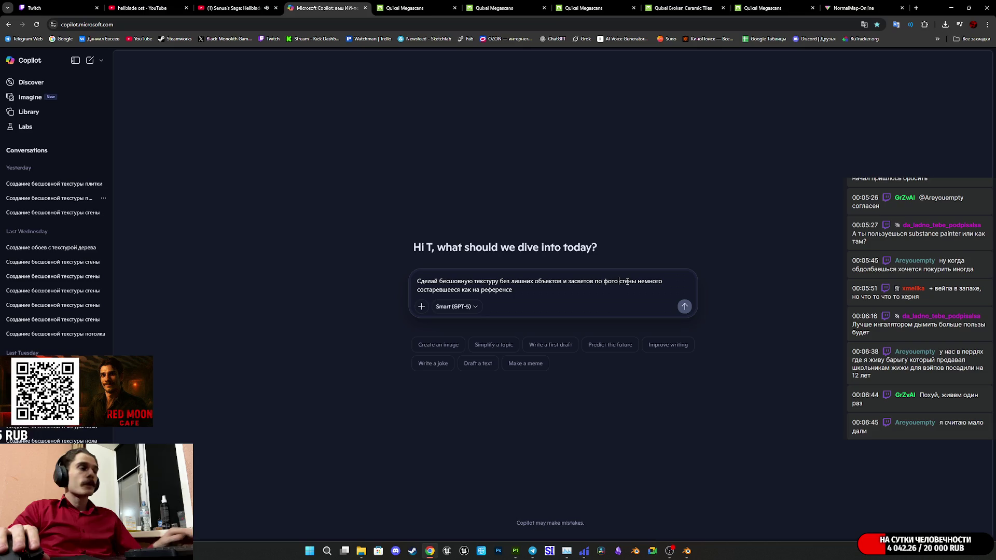
type("гли")
type("gbxyjq")
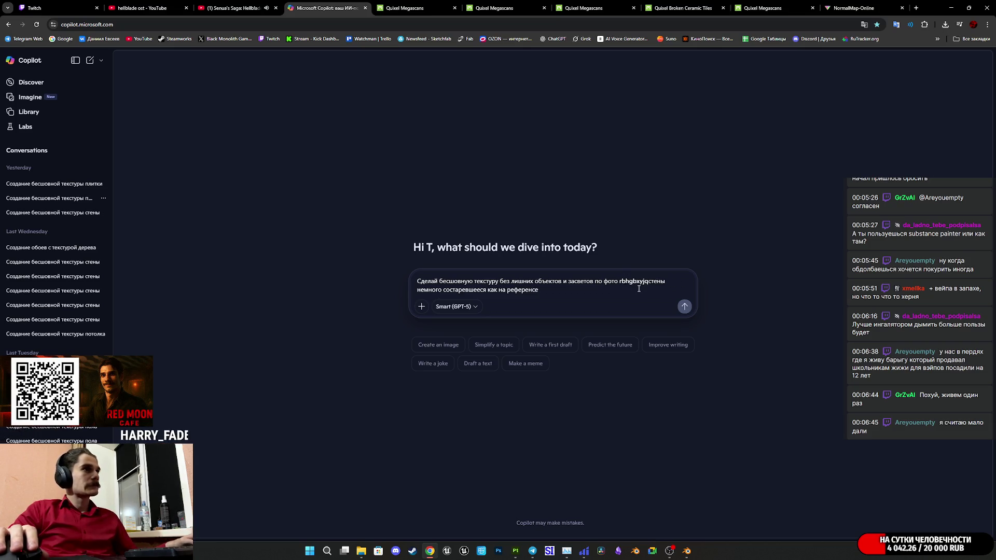
left_click_drag(649, 281, 620, 283)
type("кирпи")
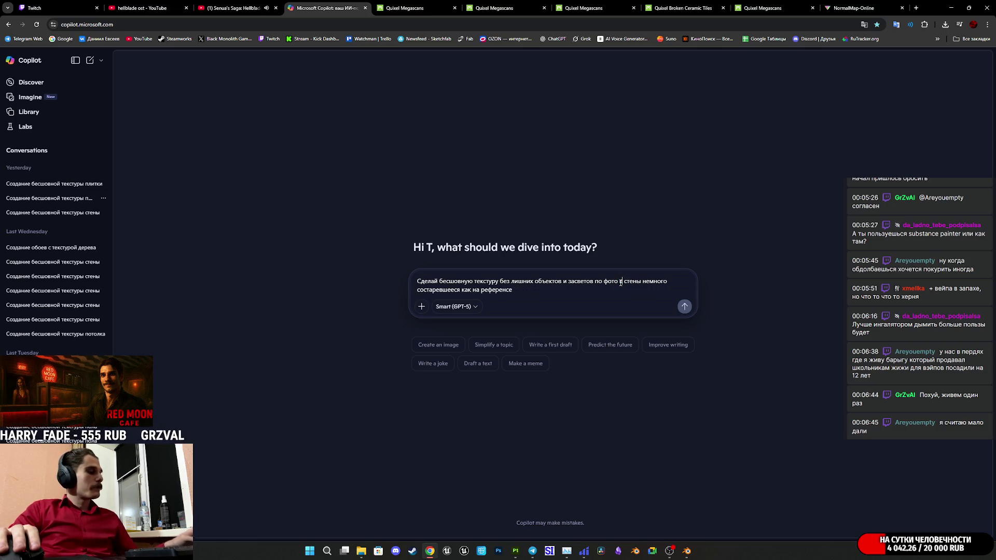
type("чной")
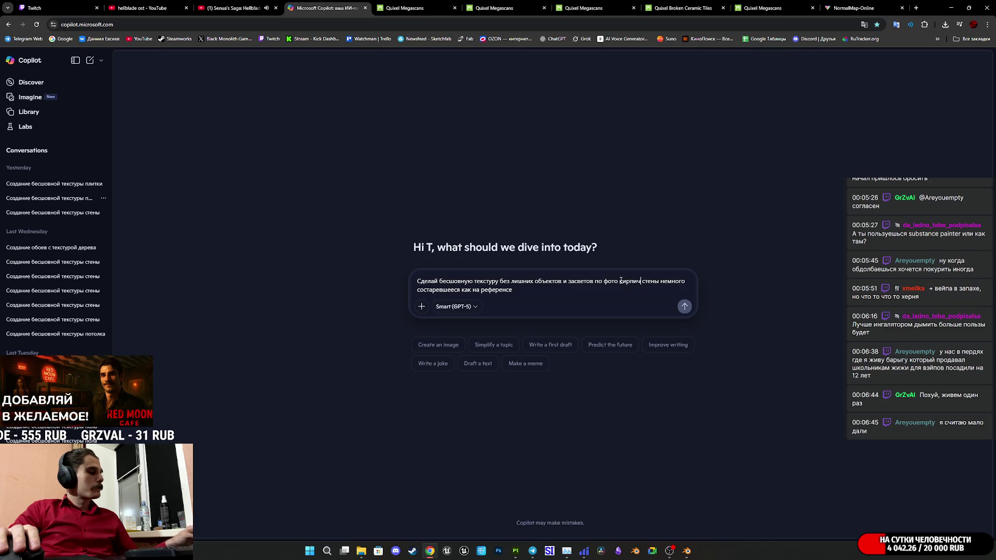
left_click(361, 551)
mouse_move(571, 363)
left_mouse_down()
mouse_move(568, 320)
mouse_move(524, 260)
left_mouse_up()
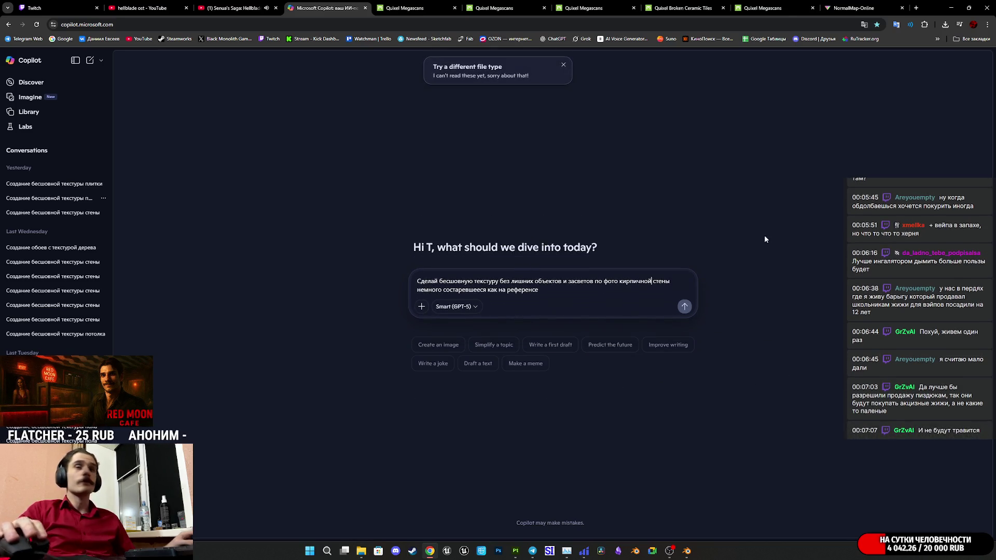
- Open the brick wall photo in Photos and crop it to a square around the wall
key("Return")
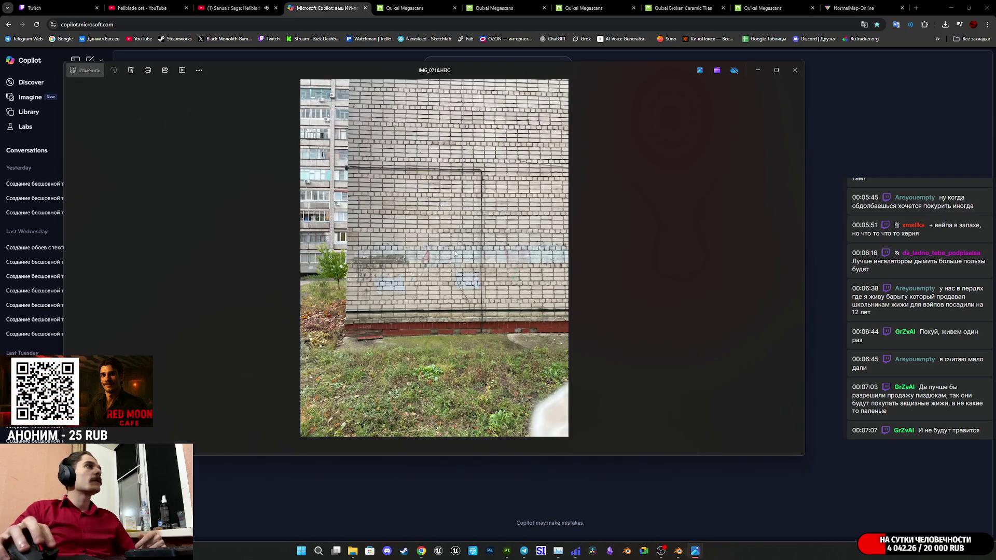
scroll(381, 255, "up", 4)
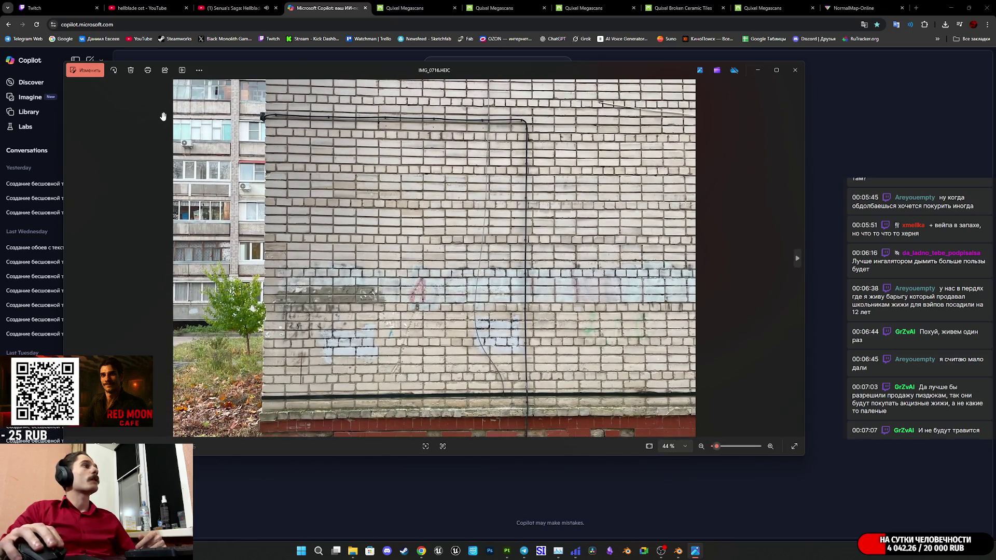
left_click(84, 70)
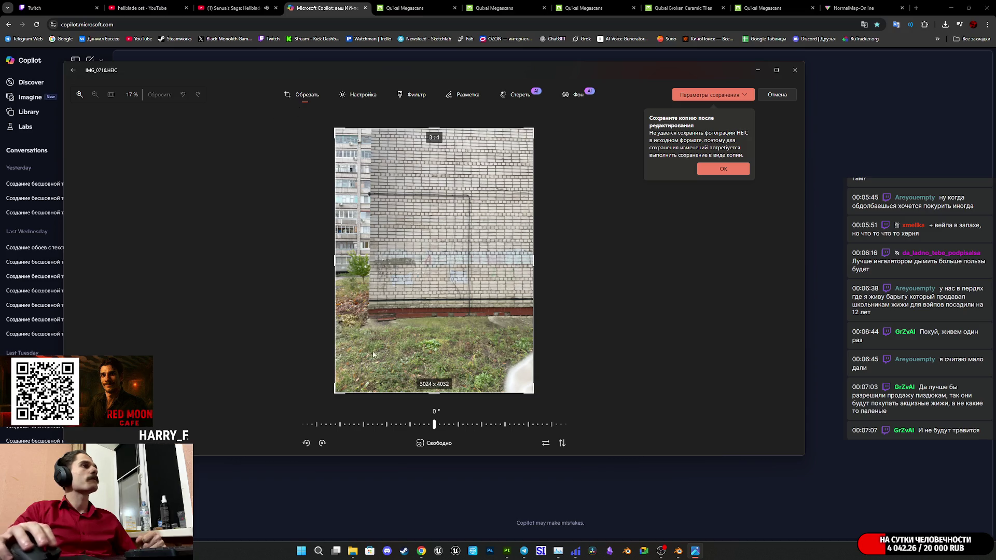
left_click(435, 444)
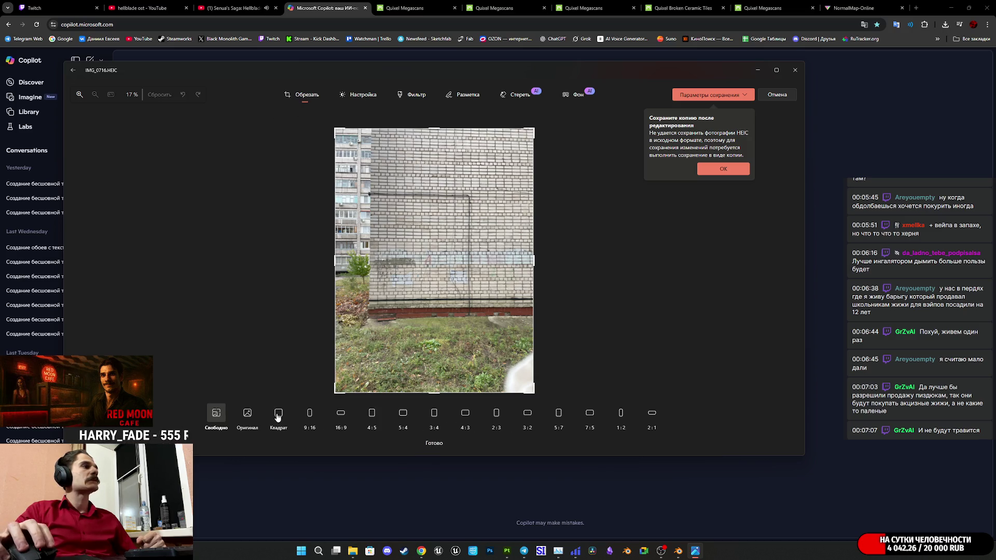
left_click(278, 415)
mouse_move(429, 393)
left_mouse_down()
mouse_move(436, 327)
mouse_move(485, 305)
mouse_move(424, 324)
mouse_move(437, 332)
mouse_move(416, 348)
left_mouse_up()
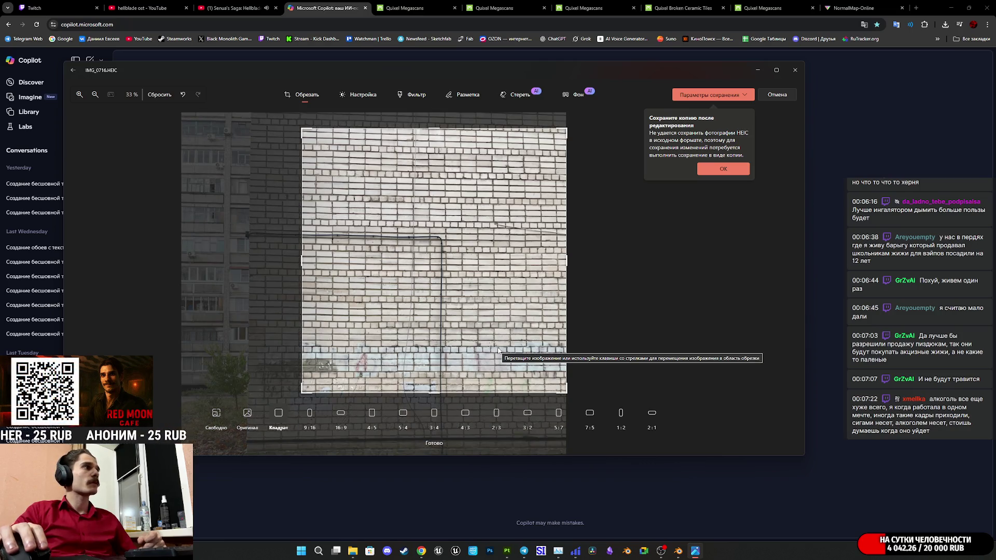
- Save the cropped photo as a JPG copy in Downloads\Telegram Desktop and close the viewer
left_click(724, 169)
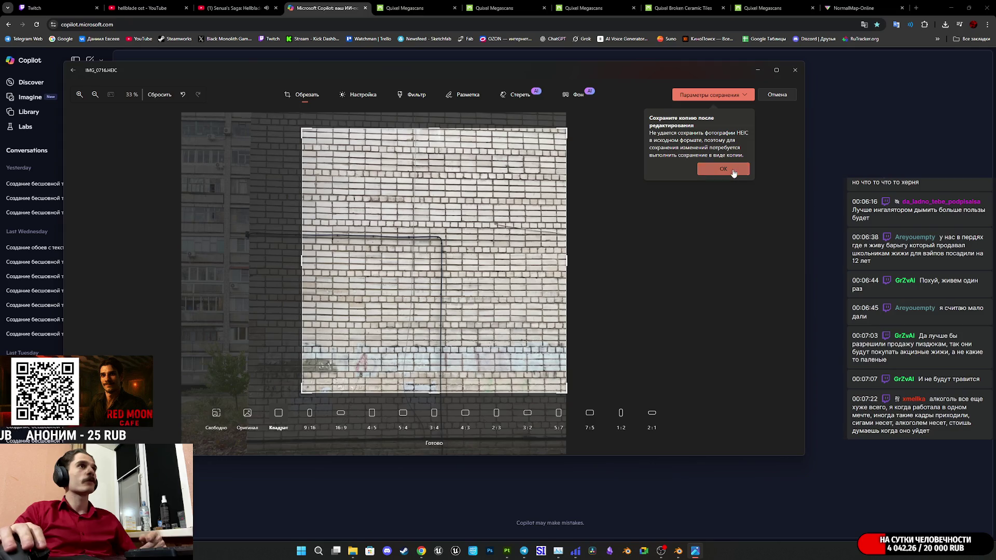
left_click(749, 98)
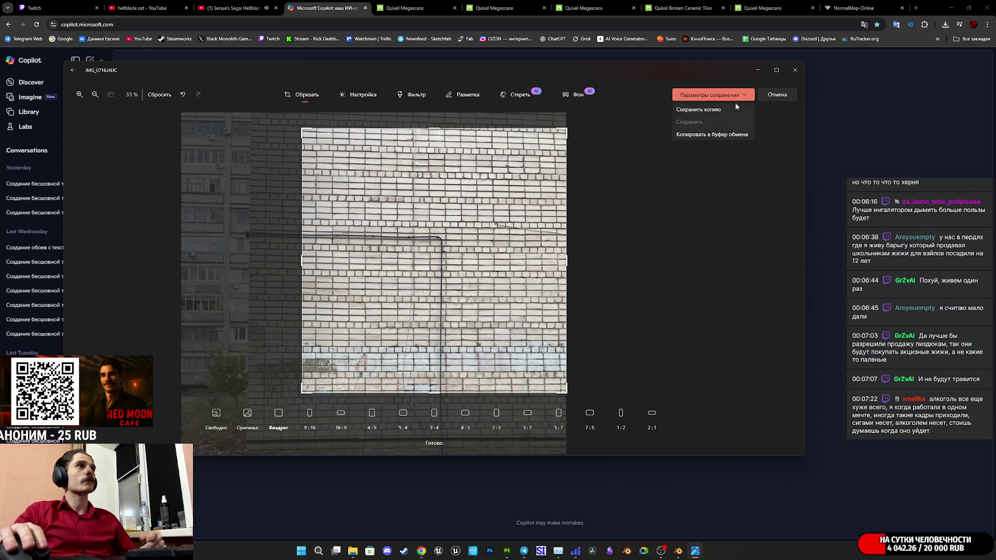
left_click(701, 110)
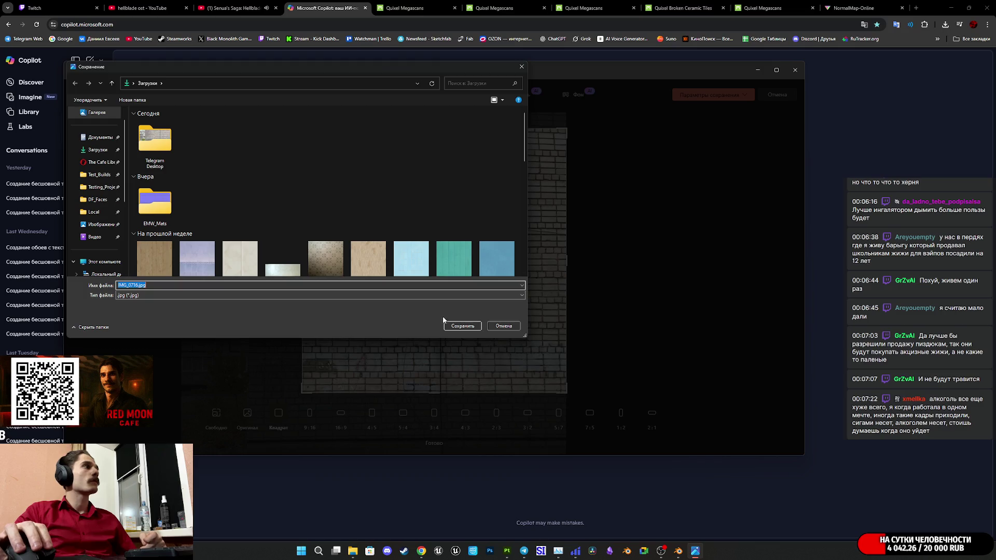
double_click(174, 156)
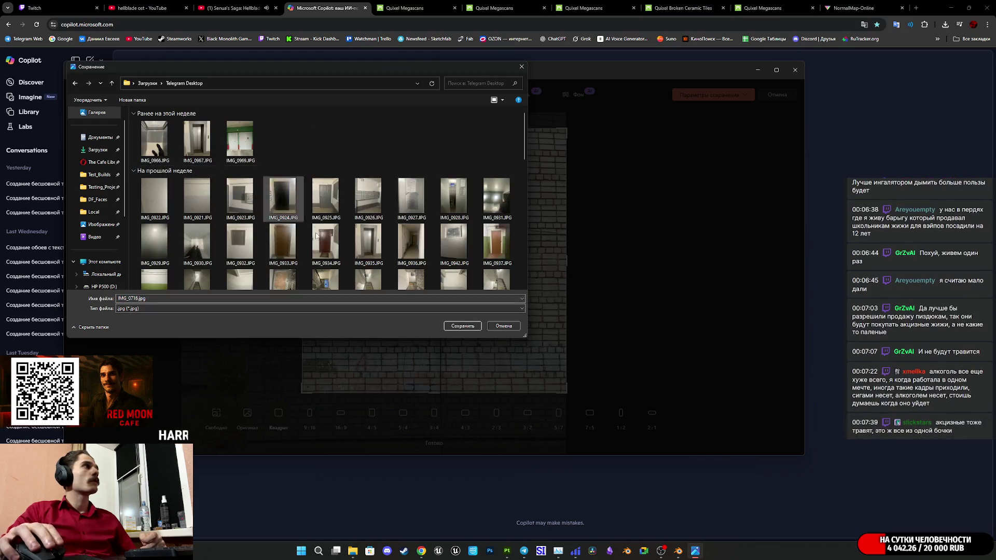
left_click(462, 326)
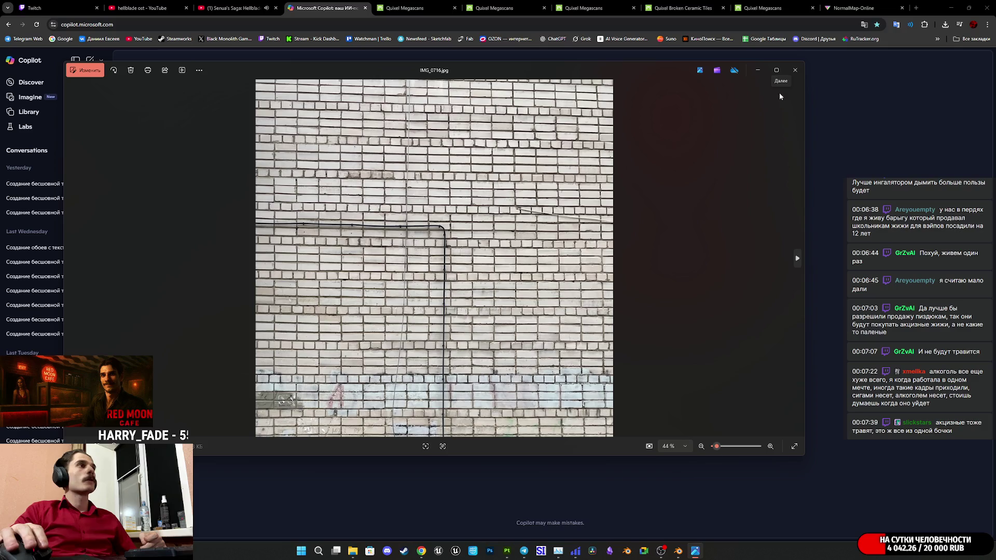
left_click(795, 71)
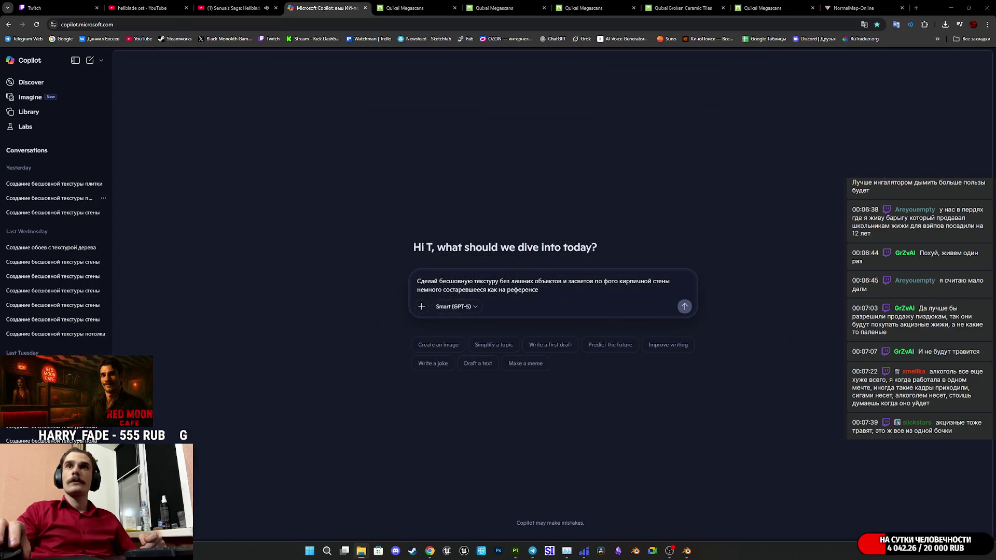
- Attach the square brick photo to the brick-wall texture prompt and send it
left_click_drag(797, 73, 479, 290)
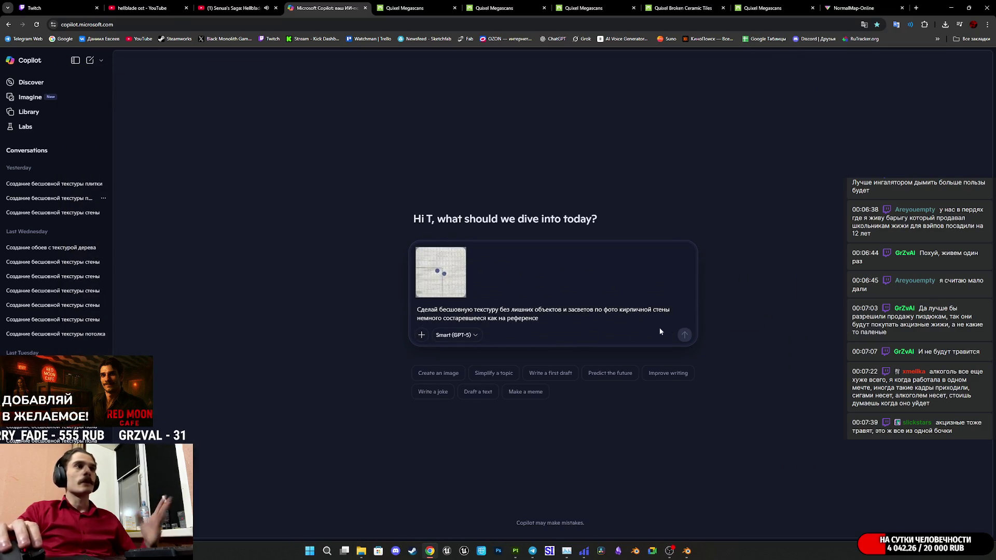
left_click(685, 335)
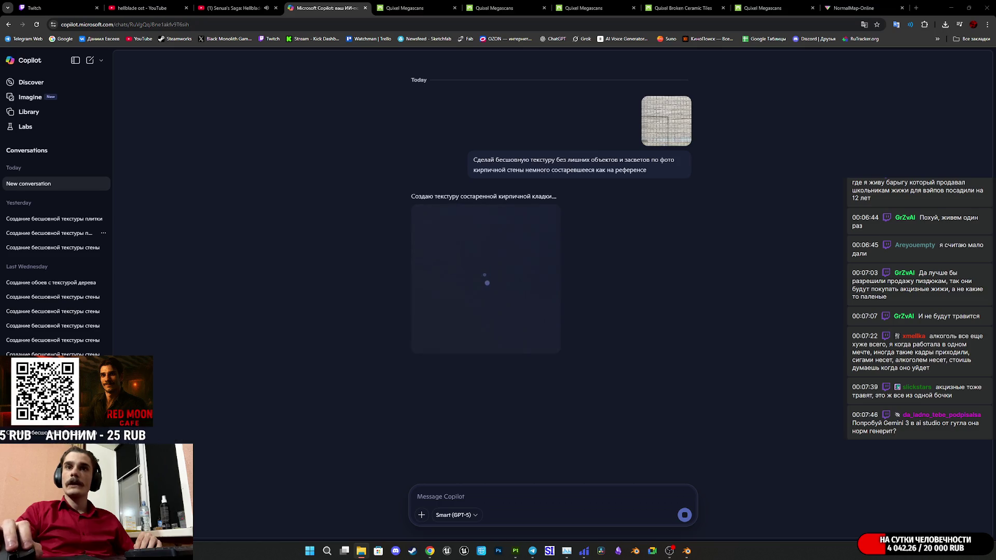
key("alt+Tab")
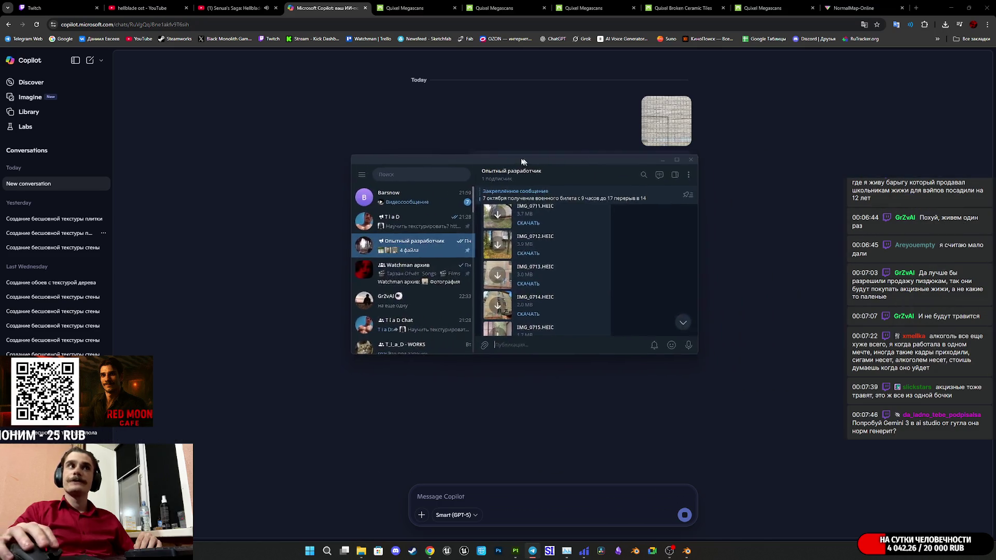
- Download IMG_0720.HEIC in Telegram, view the brick building photo, then minimize Telegram
double_click(486, 160)
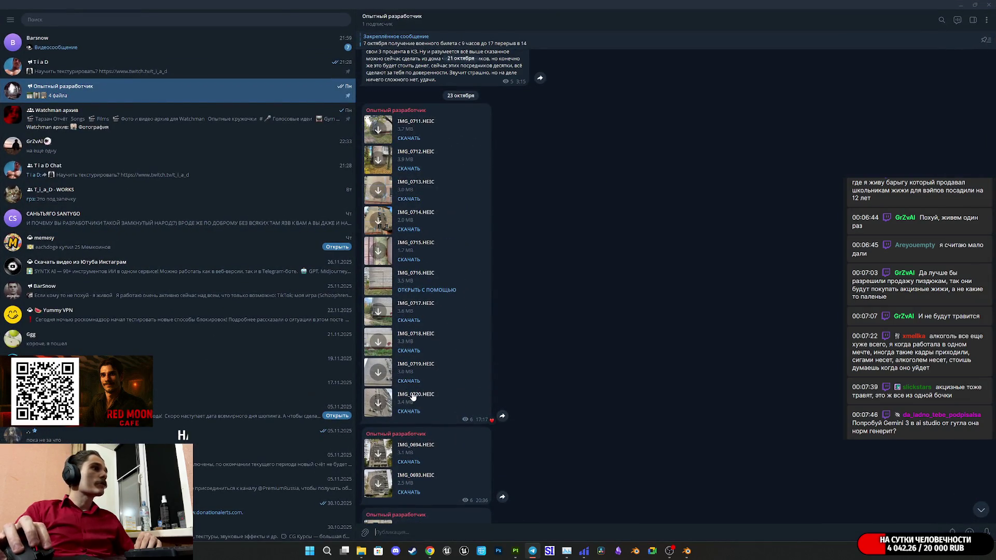
left_click(385, 403)
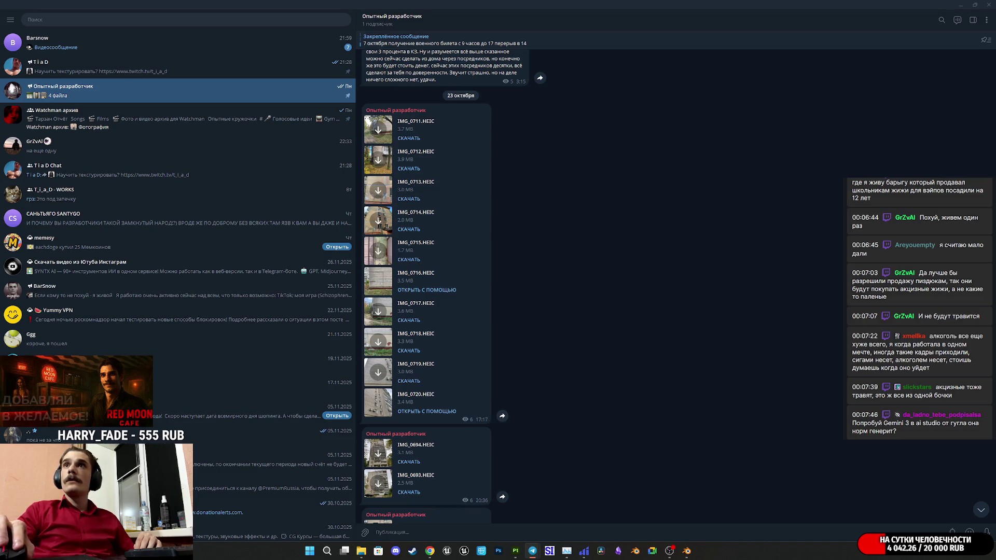
left_click(378, 403)
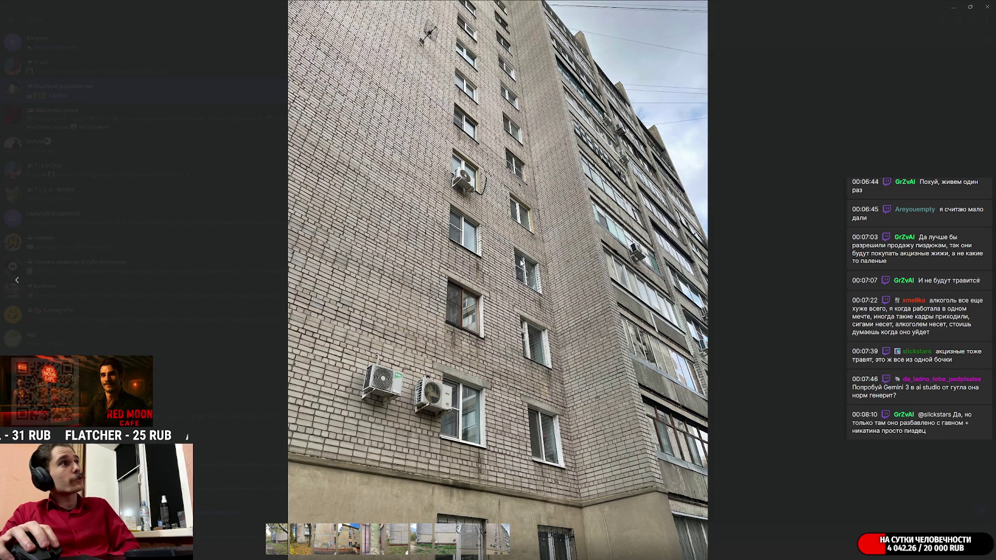
left_click(788, 81)
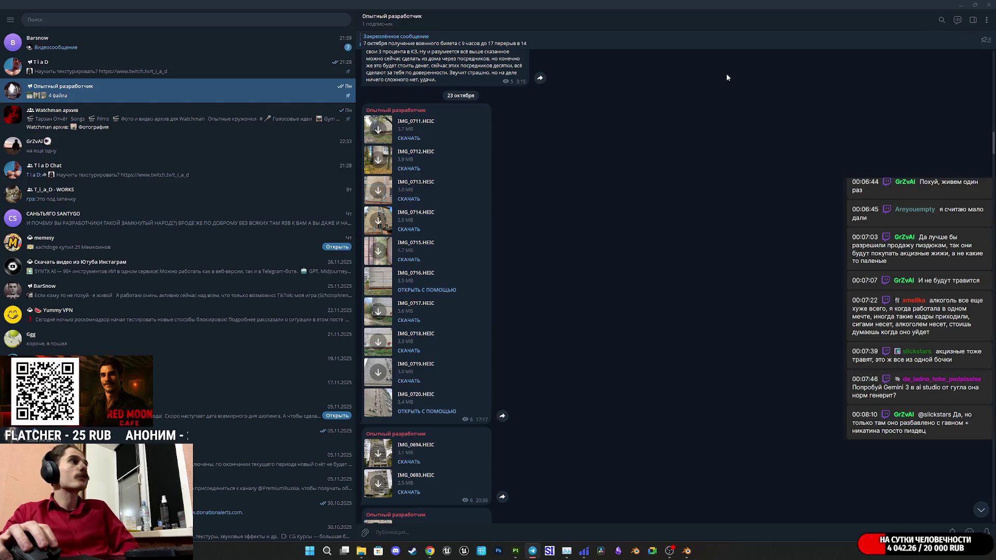
left_click(960, 5)
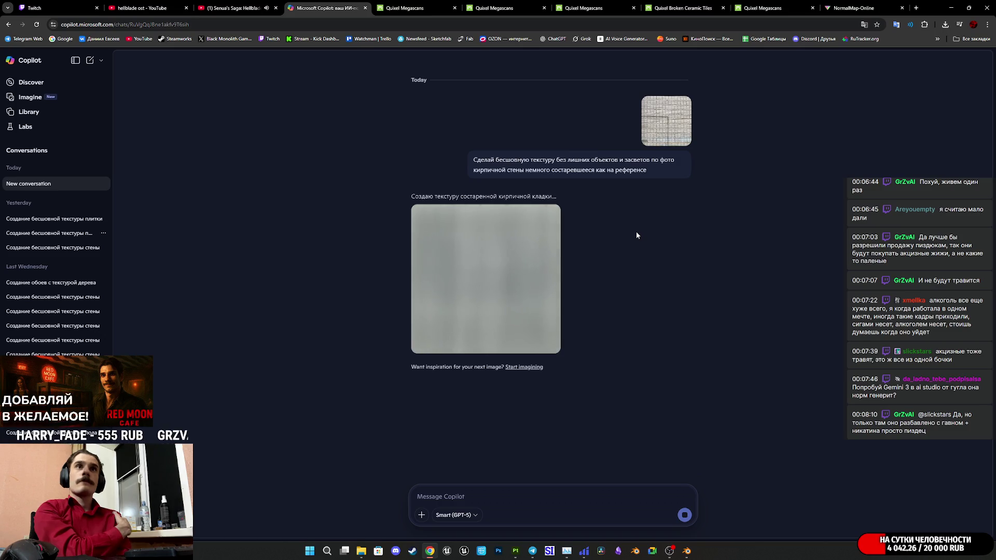
- Switch from the generating Copilot chat to the Twitch stream manager tab
left_click(47, 8)
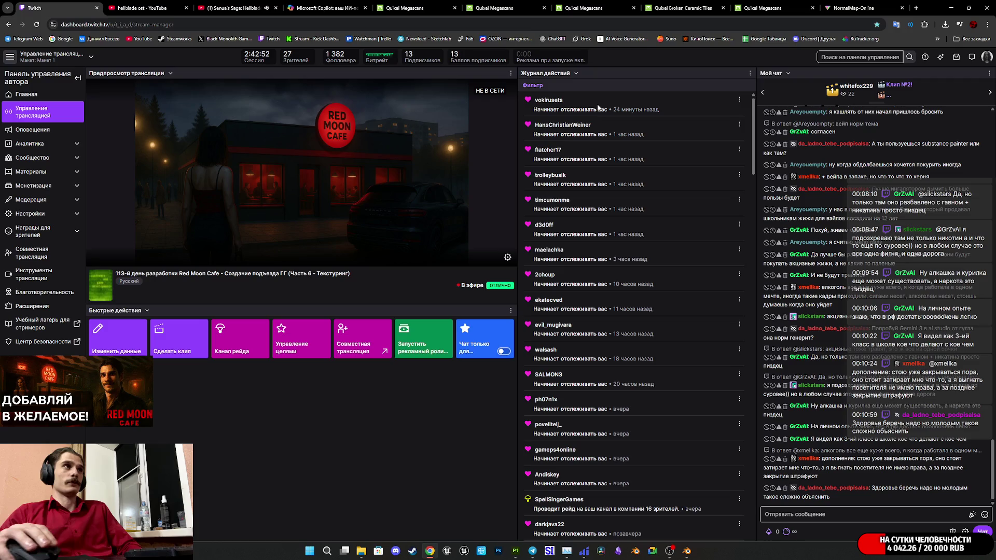
- View the finished brick texture enlarged in Copilot, then return to the Twitch stream manager
left_click(341, 5)
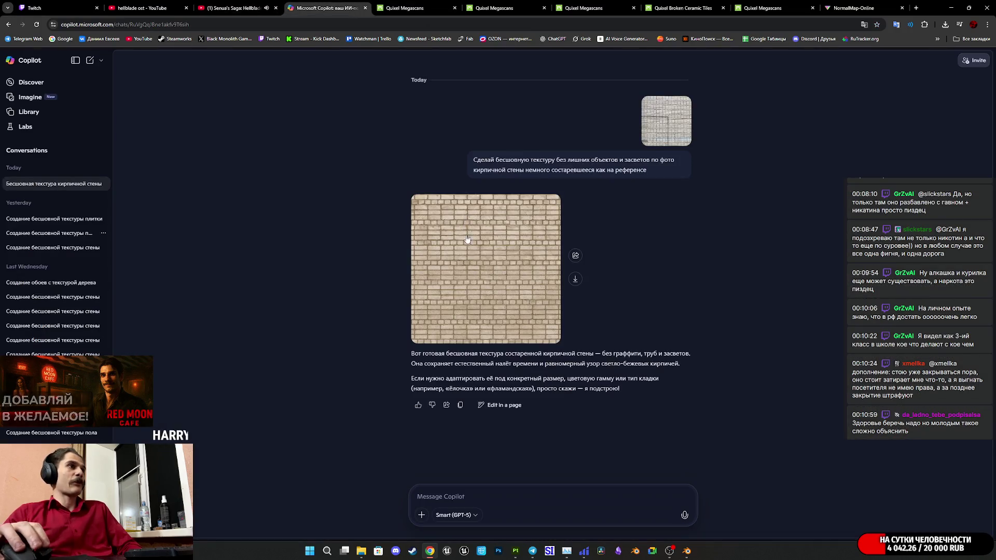
left_click(479, 253)
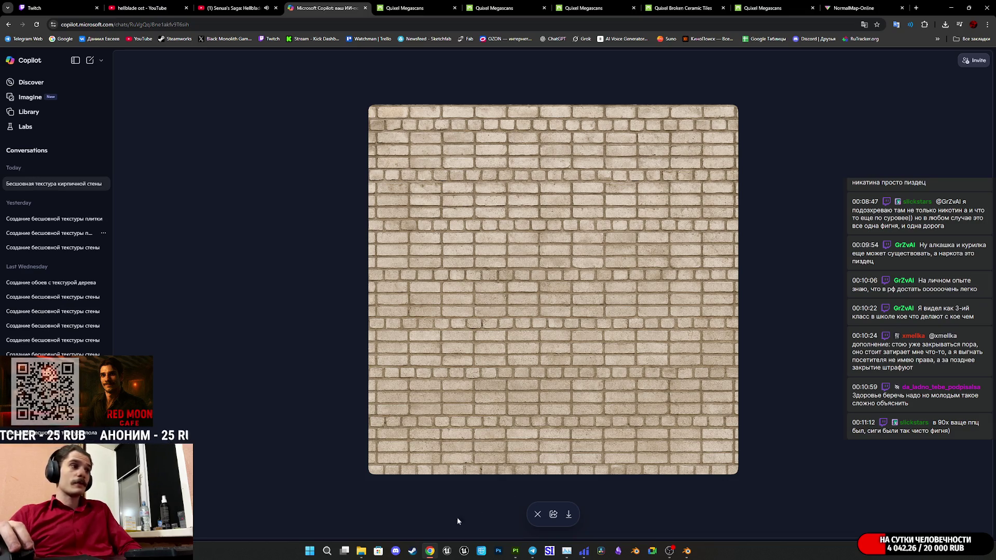
key("ctrl+1")
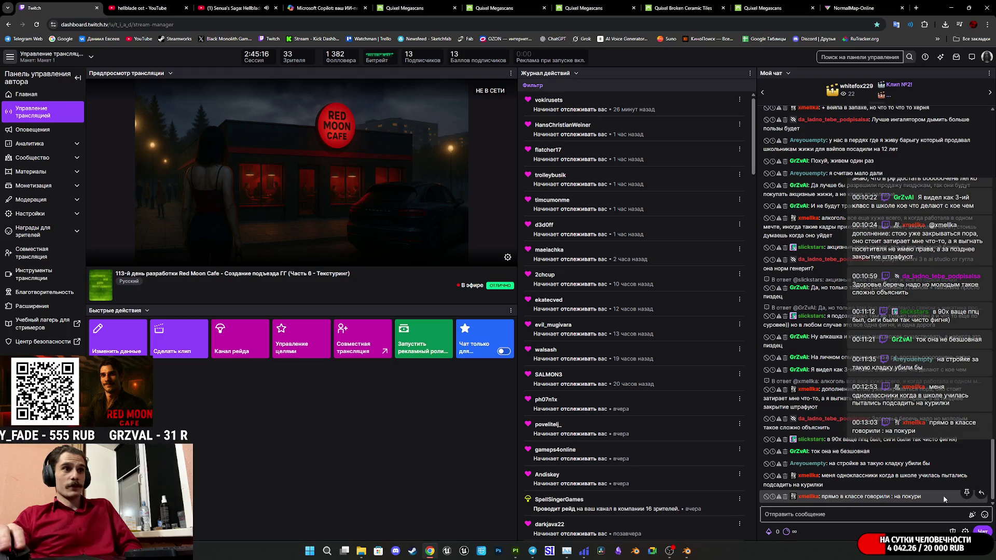
- Move through the YouTube tabs back to the enlarged brick texture in Copilot
left_click(169, 5)
left_click(269, 5)
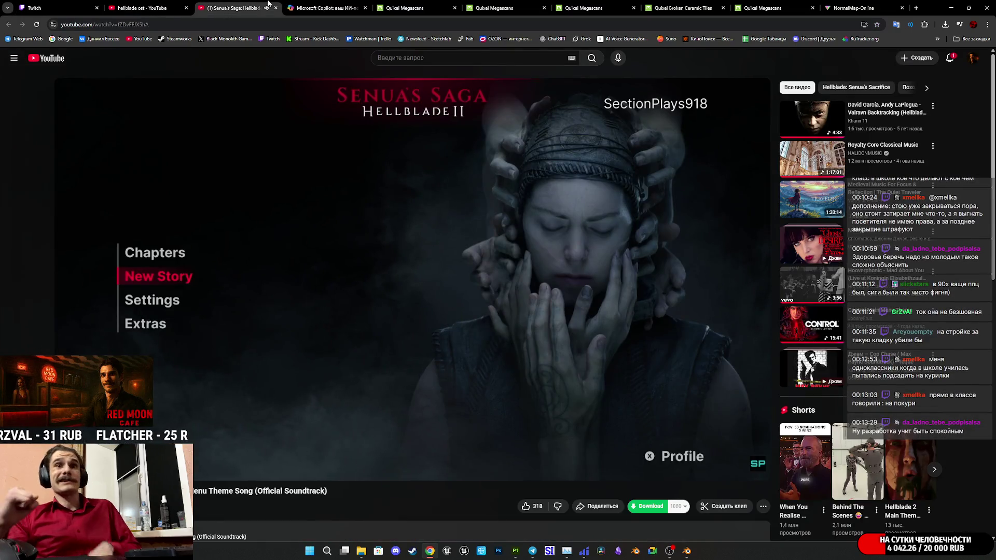
left_click(325, 8)
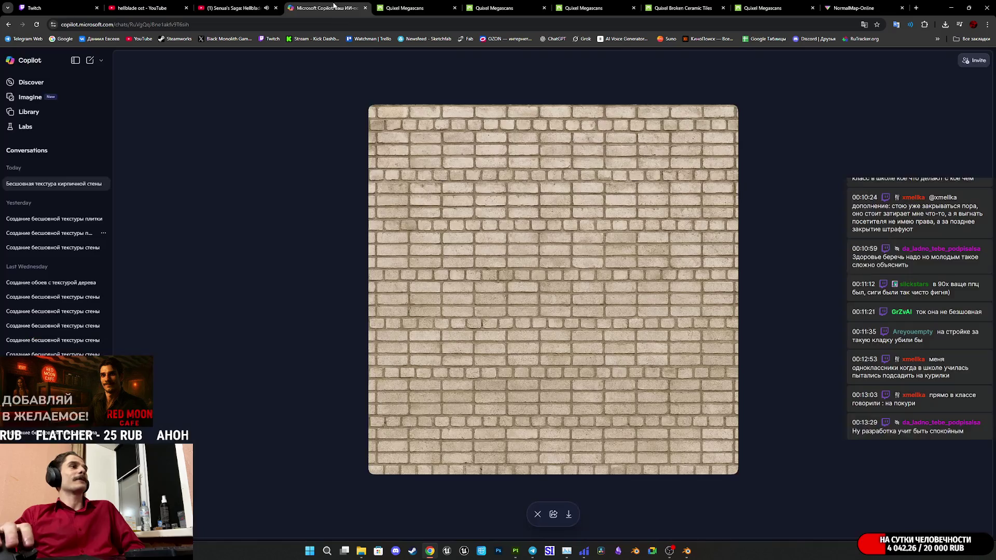
- Use 'Save image as...' to store the generated brick texture as a PNG in EMW_Mats
right_click(579, 322)
left_click(623, 340)
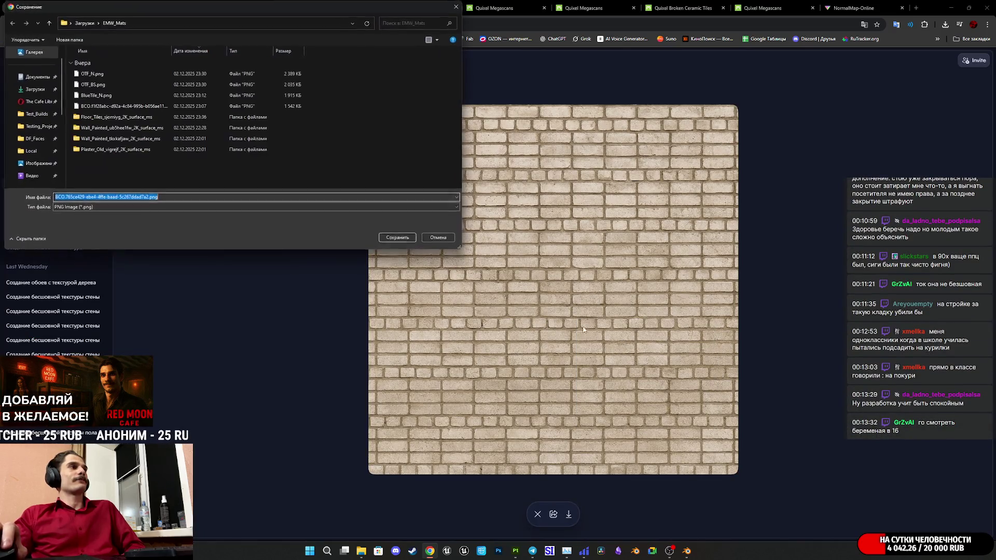
left_click(387, 237)
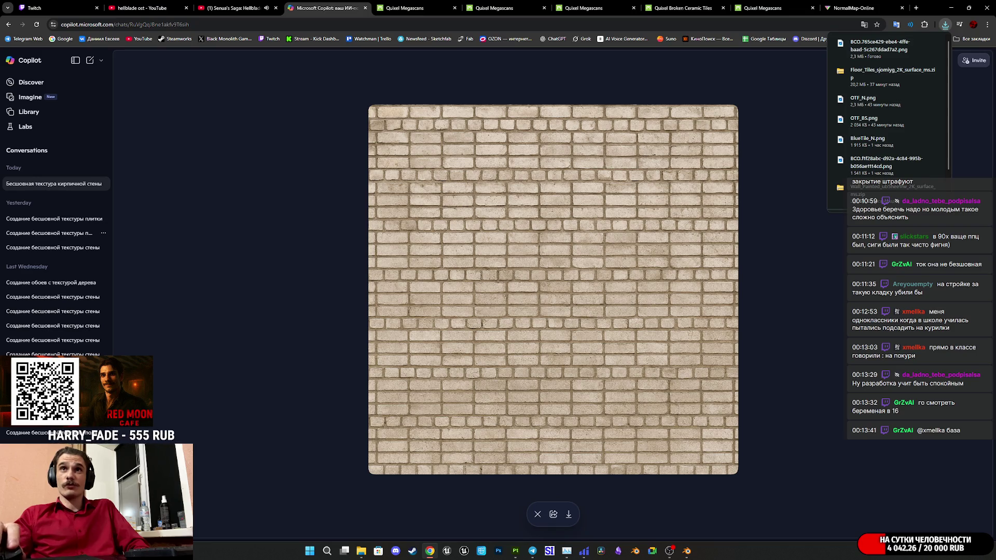
- Preview the saved brick PNG in Photos, then go through the tabs to YouTube's 'hellblade ost' results
key("alt+Tab")
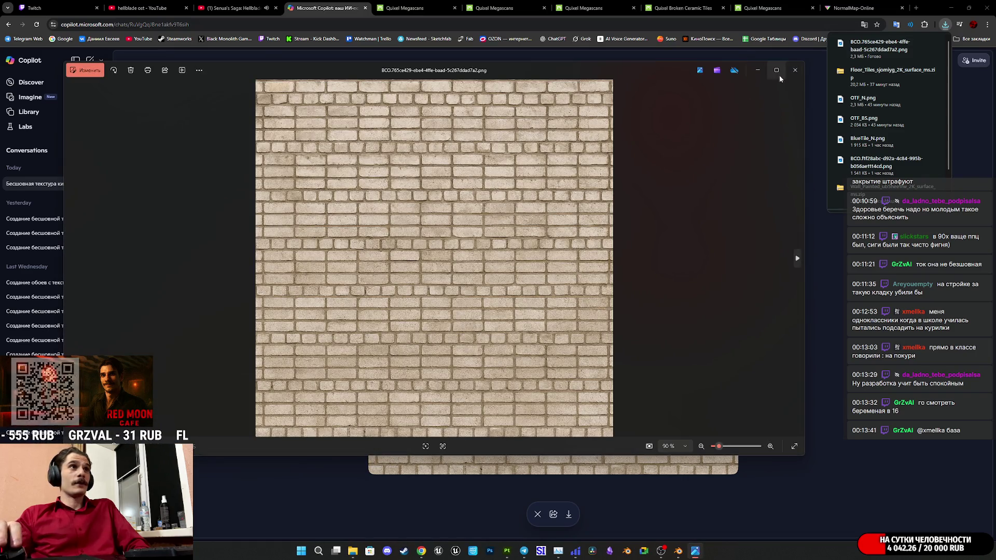
left_click(795, 71)
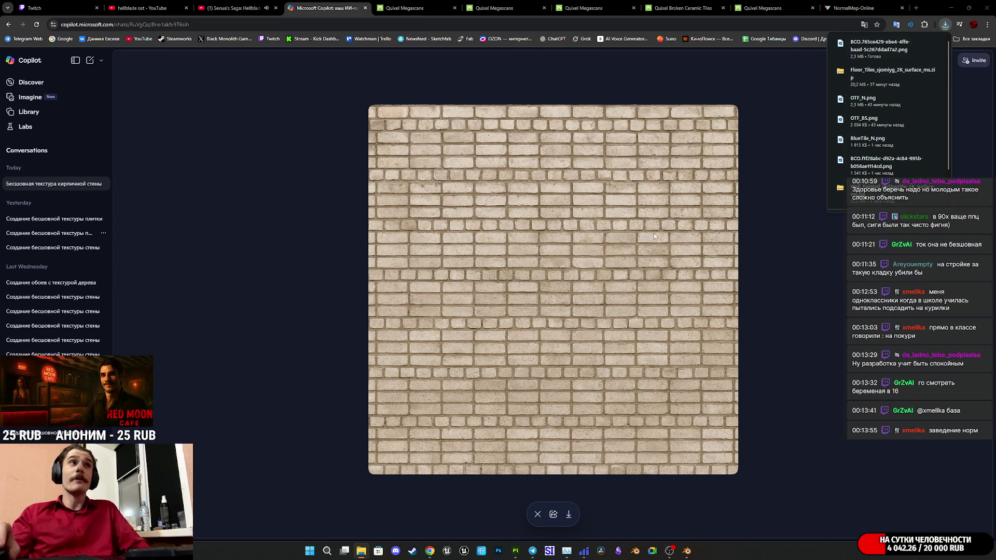
left_click(850, 9)
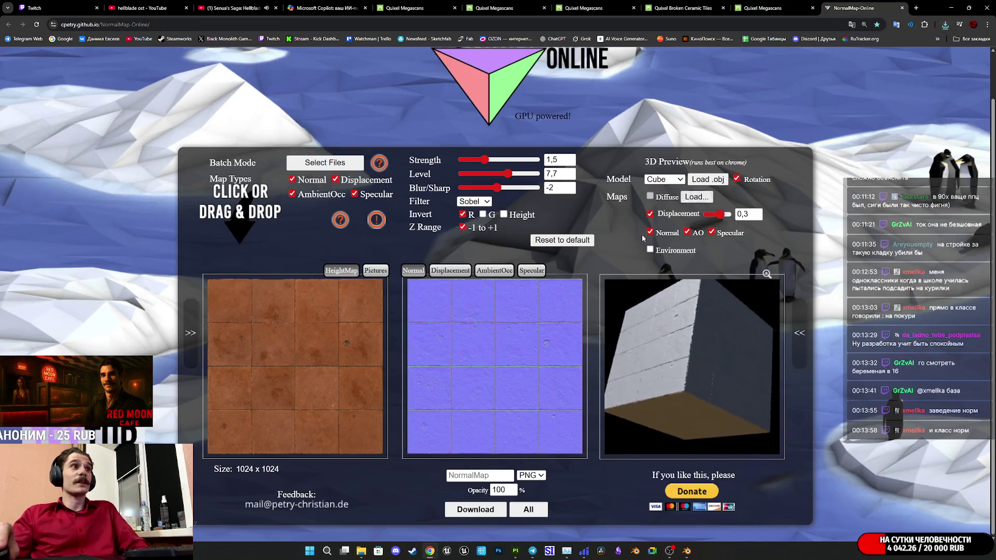
left_click(336, 4)
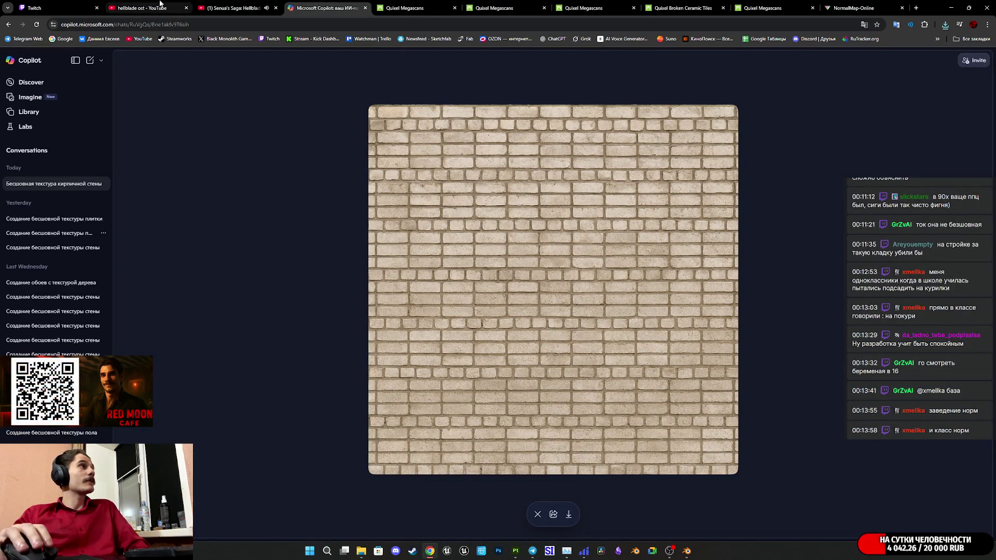
left_click(244, 6)
left_click(131, 5)
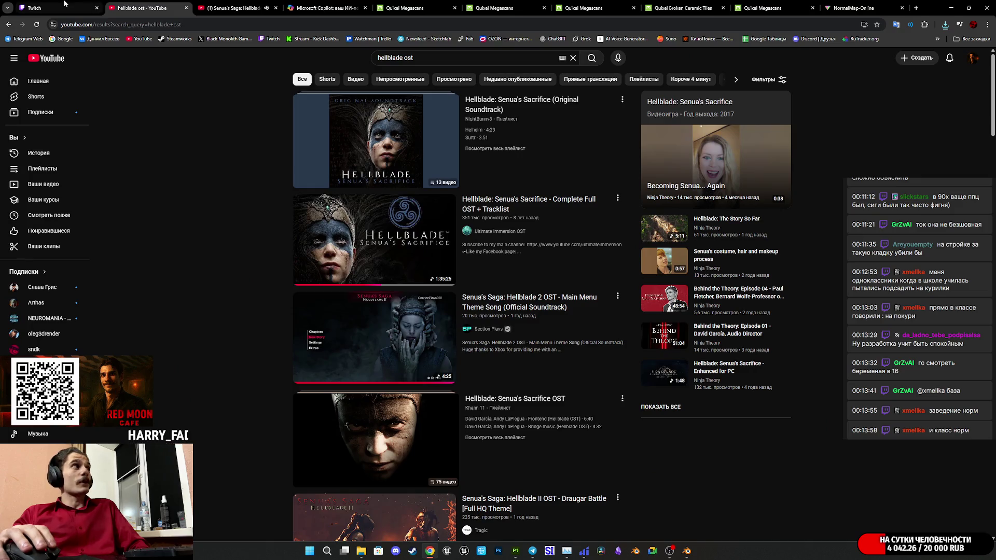
- Switch from the 'hellblade ost' results to the Twitch stream manager dashboard tab
left_click(57, 7)
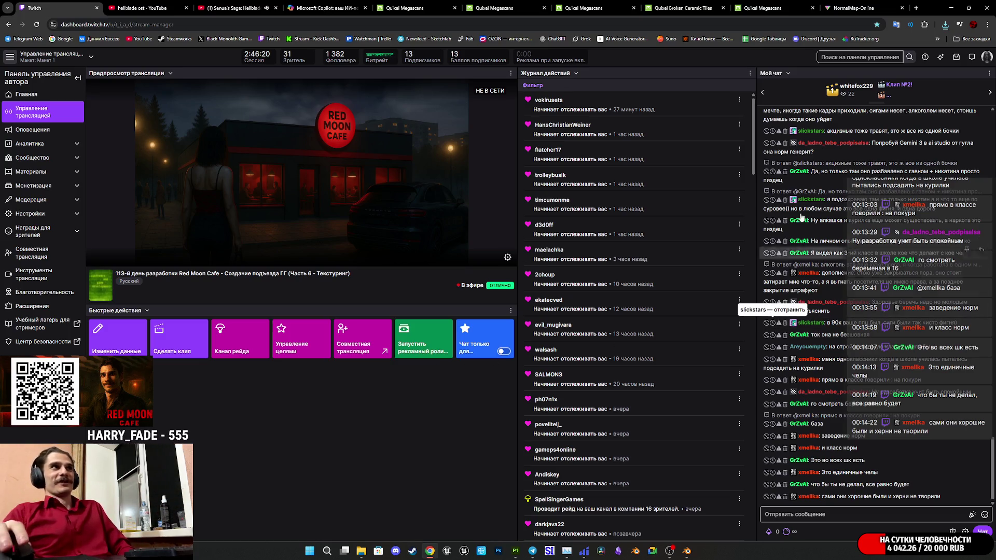
- Switch to the NormalMap-Online tab showing the terracotta tile normal map
left_click(857, 8)
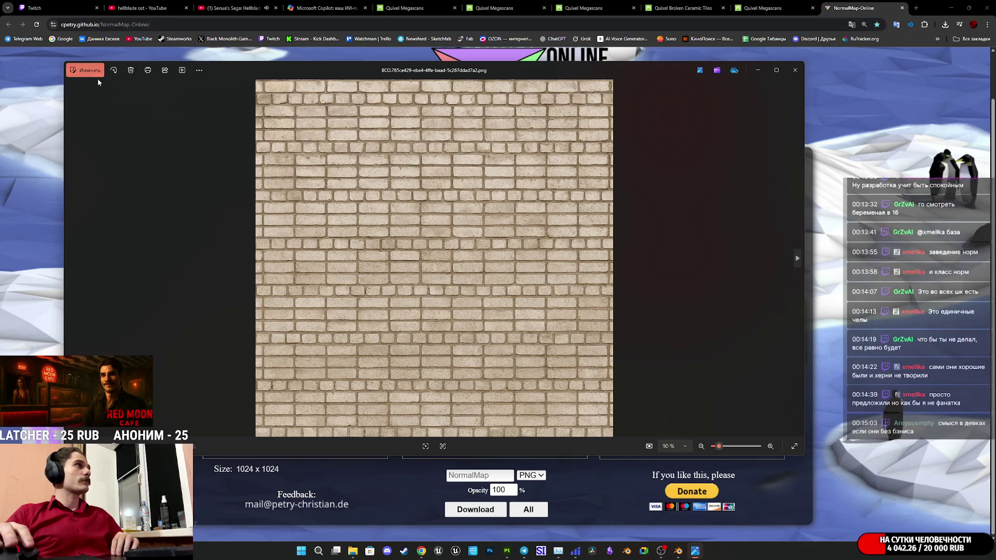
- Crop the brick texture with the Square preset, trimming the bottom slightly and repositioning the bricks
left_click(85, 70)
left_click(437, 442)
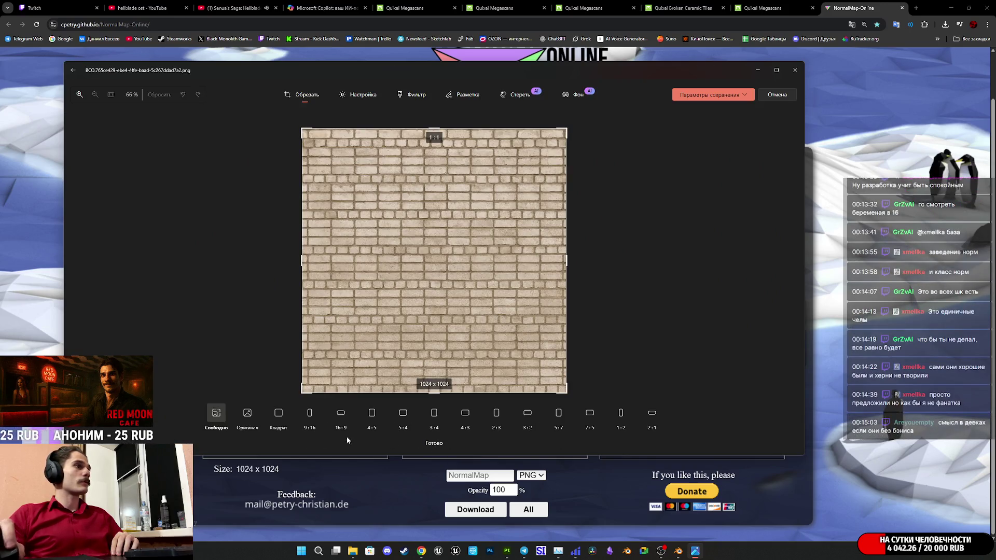
left_click(279, 413)
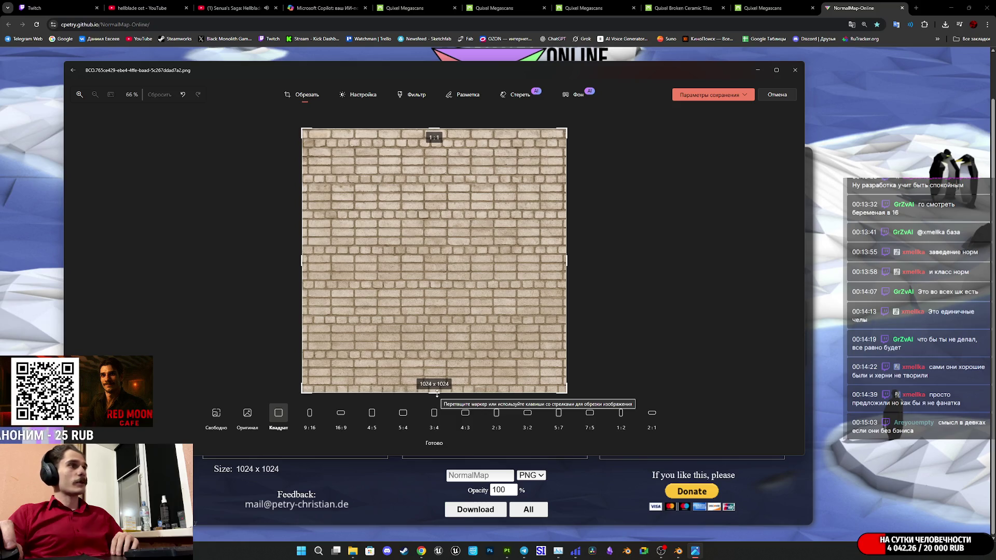
left_click_drag(438, 395, 436, 386)
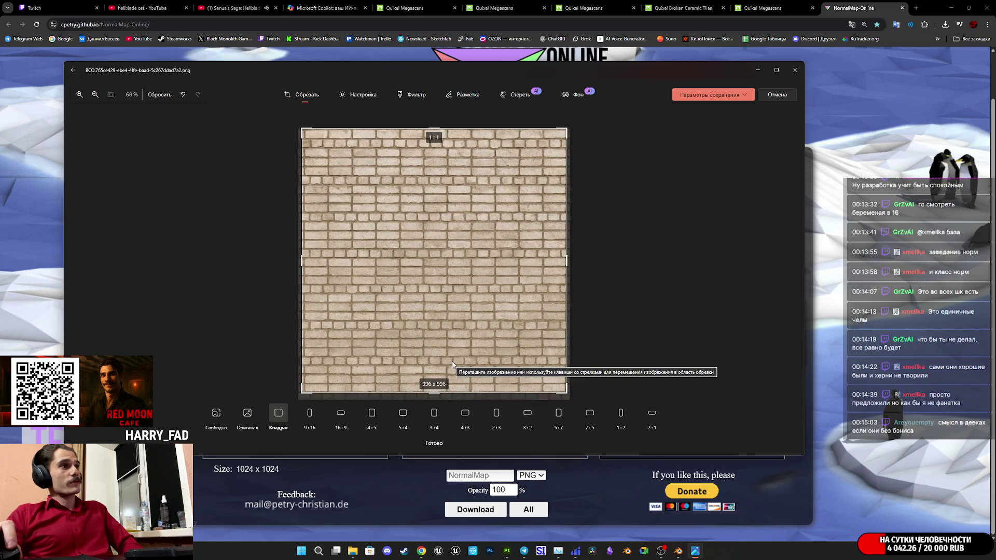
left_click_drag(450, 362, 449, 360)
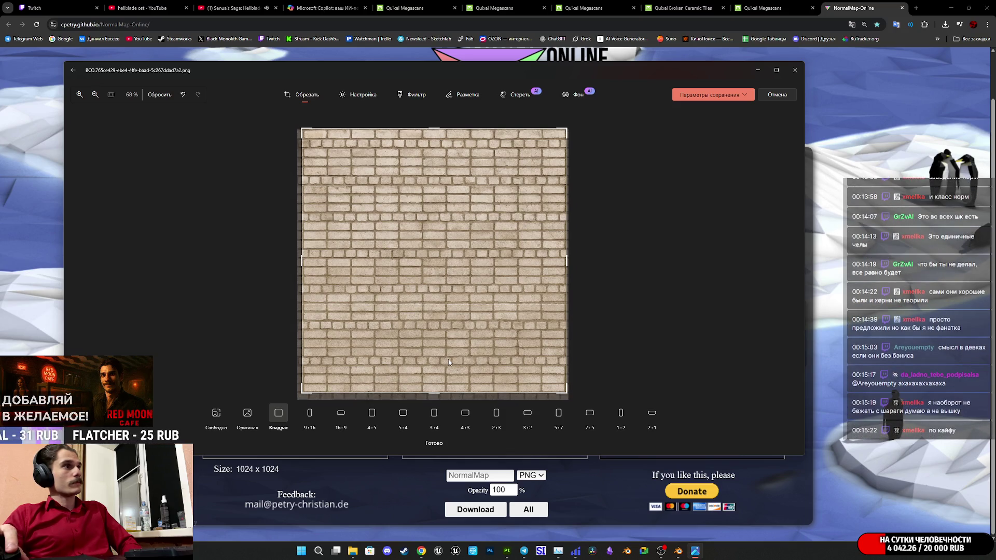
- Save the cropped texture over the original file and close Photos
scroll(447, 171, "up", 1)
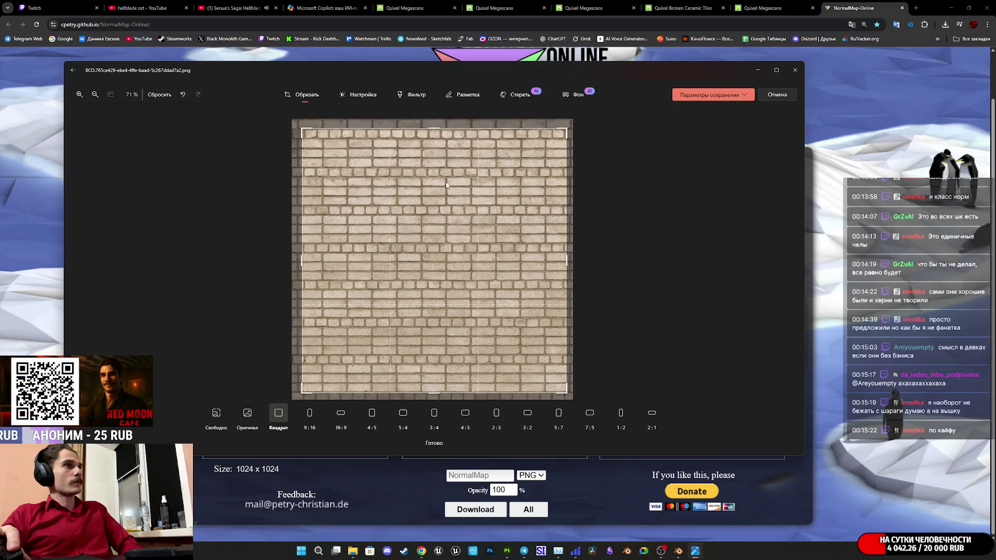
left_click(746, 96)
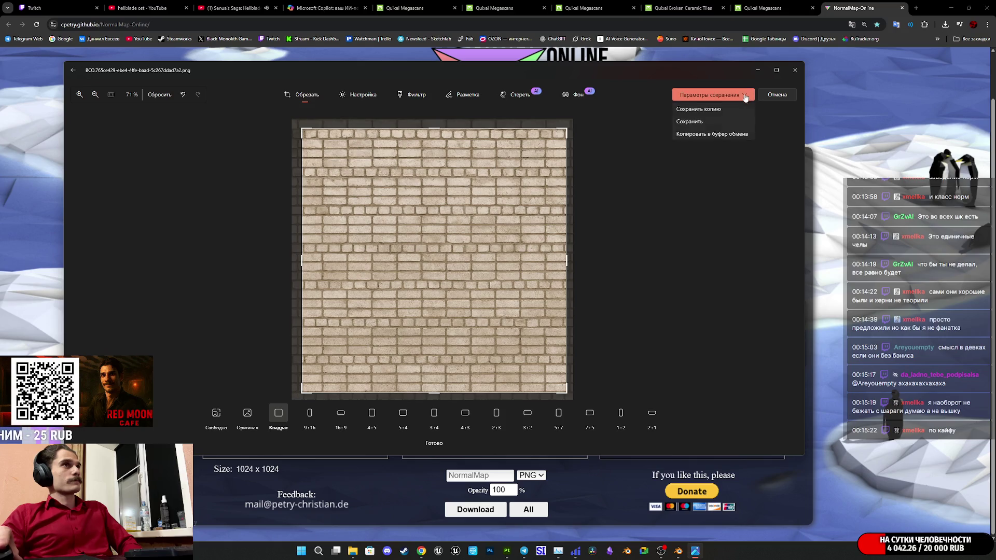
left_click(700, 124)
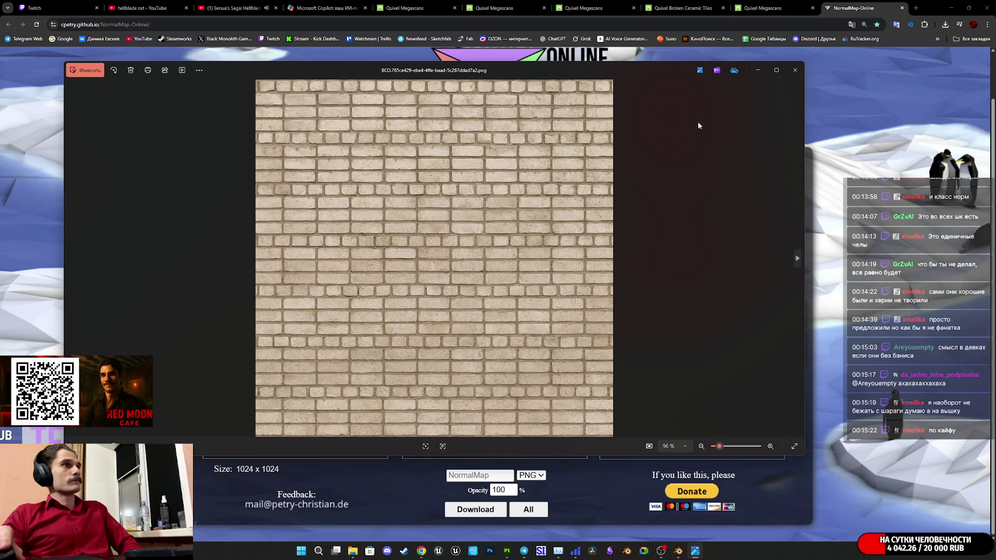
left_click(795, 71)
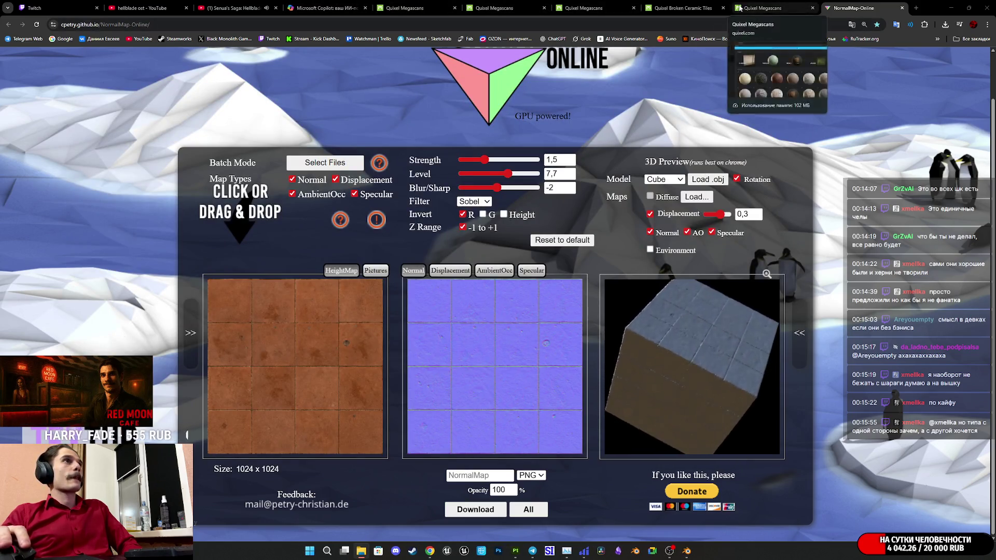
- Open the 'Make seamless texture online - IMG online' bookmark in a new tab and switch to it
left_click(938, 38)
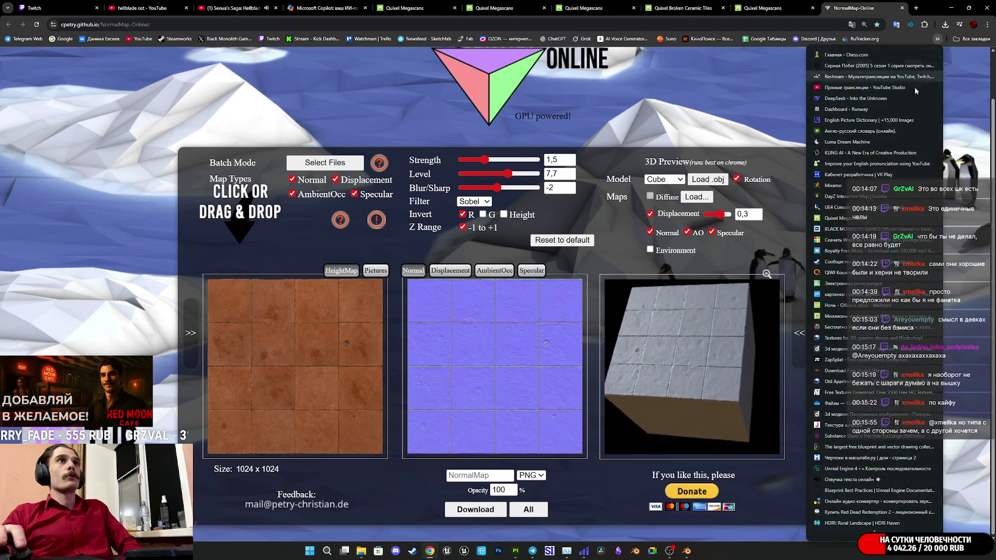
scroll(875, 465, "down", 6)
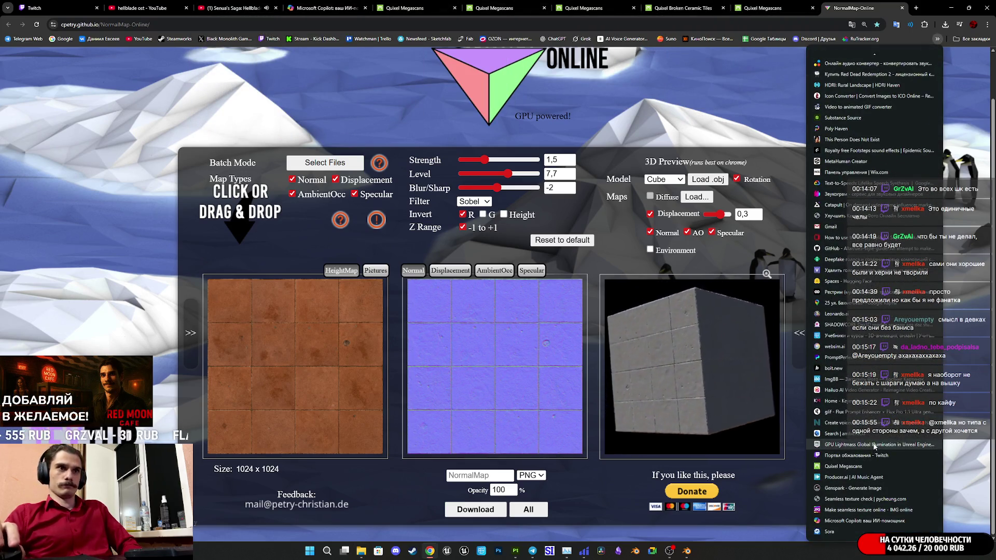
middle_click(859, 501)
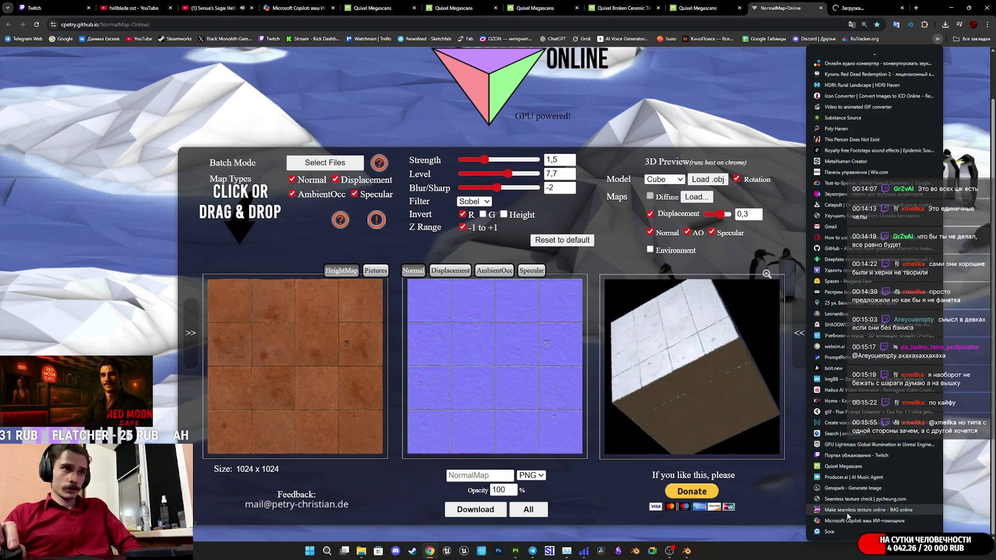
left_click(849, 510, "ctrl+shift")
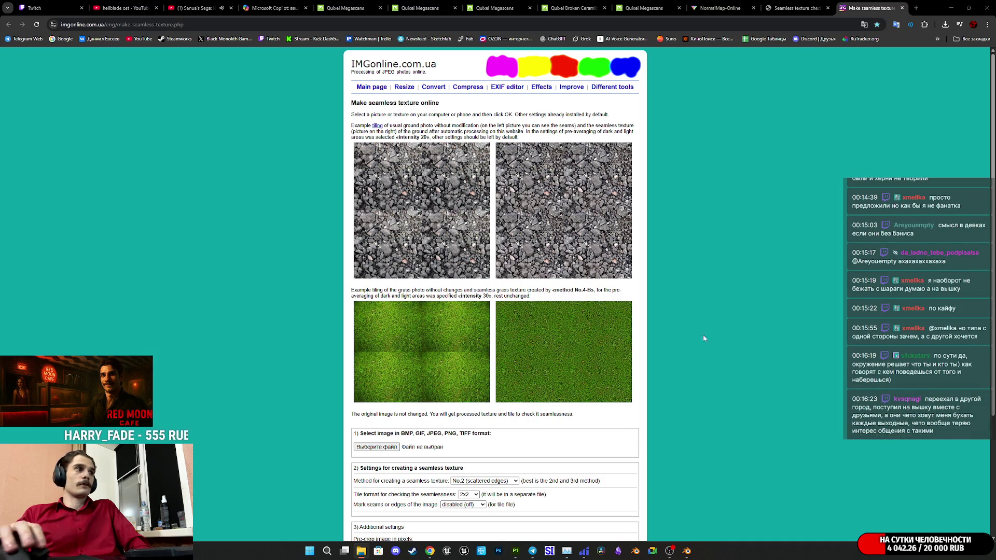
- Upload the brick PNG from the EMW_Mats folder as the source image
left_click(383, 448)
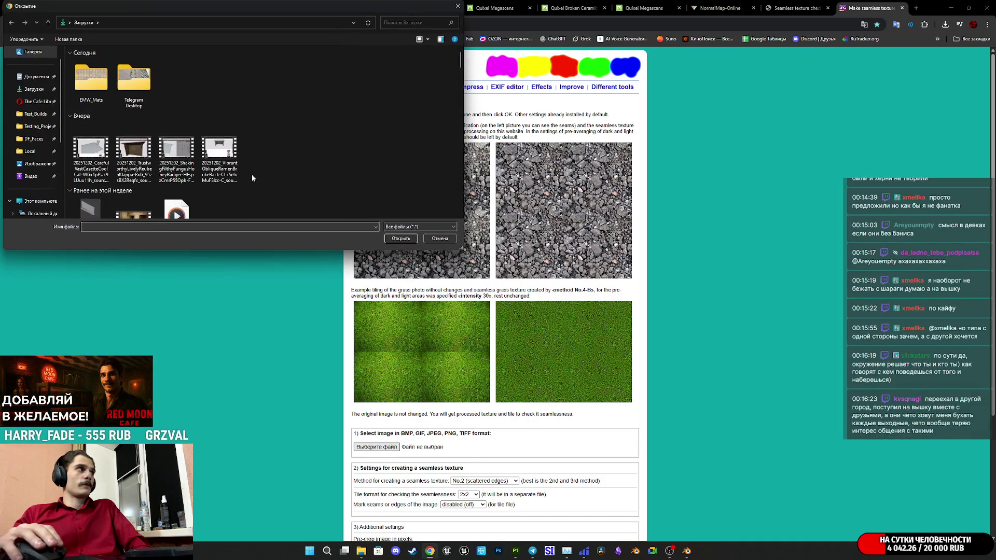
left_click(441, 238)
left_click(384, 448)
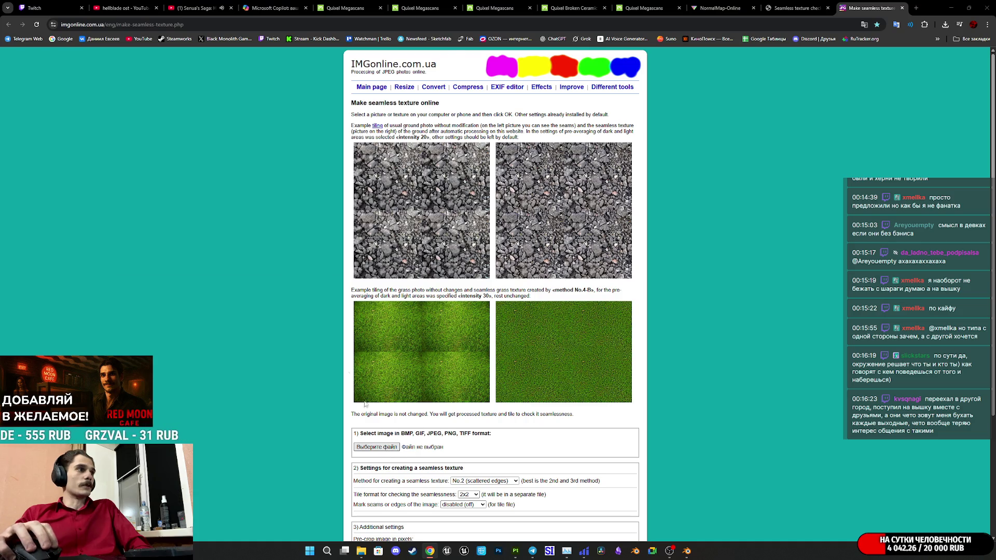
double_click(92, 82)
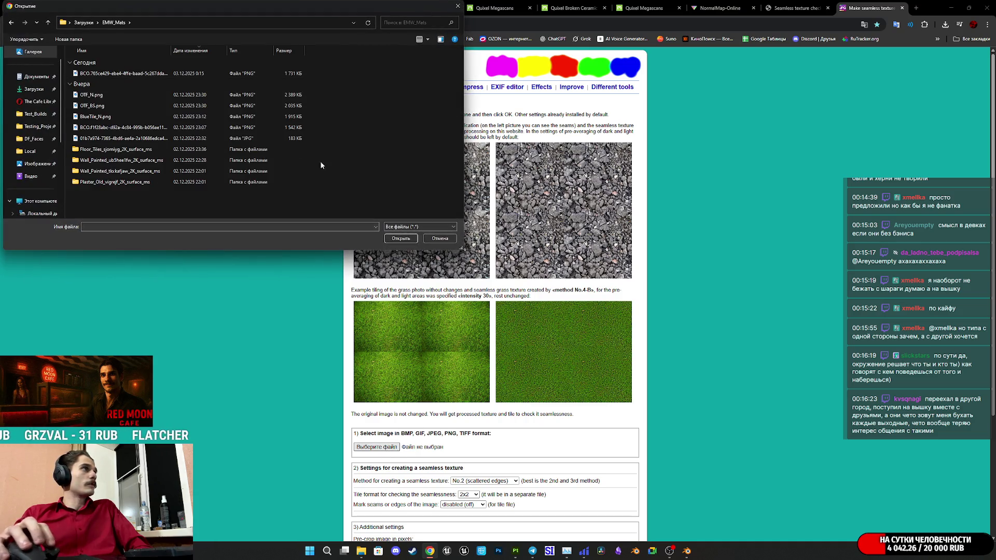
left_click(427, 40)
left_click(435, 43)
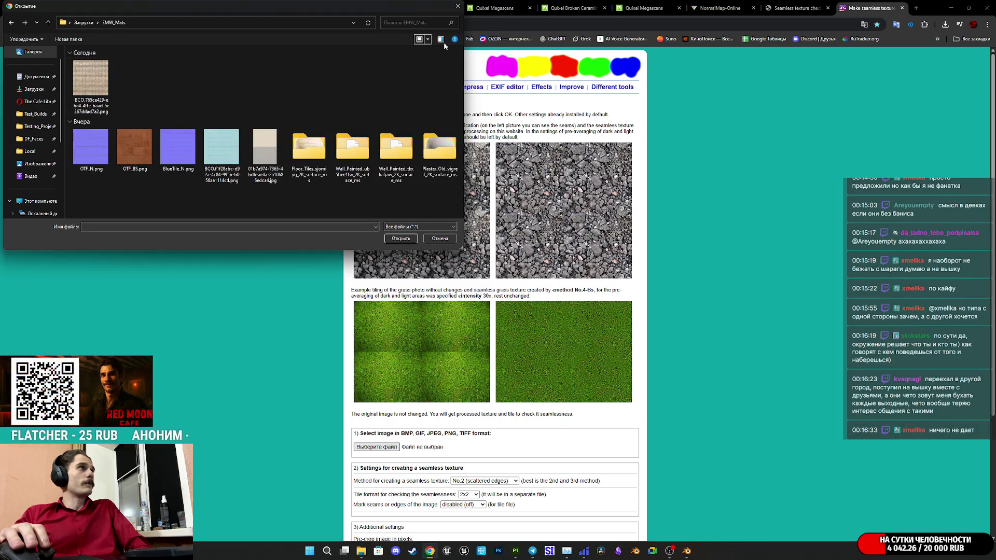
key("Down")
left_click(407, 241)
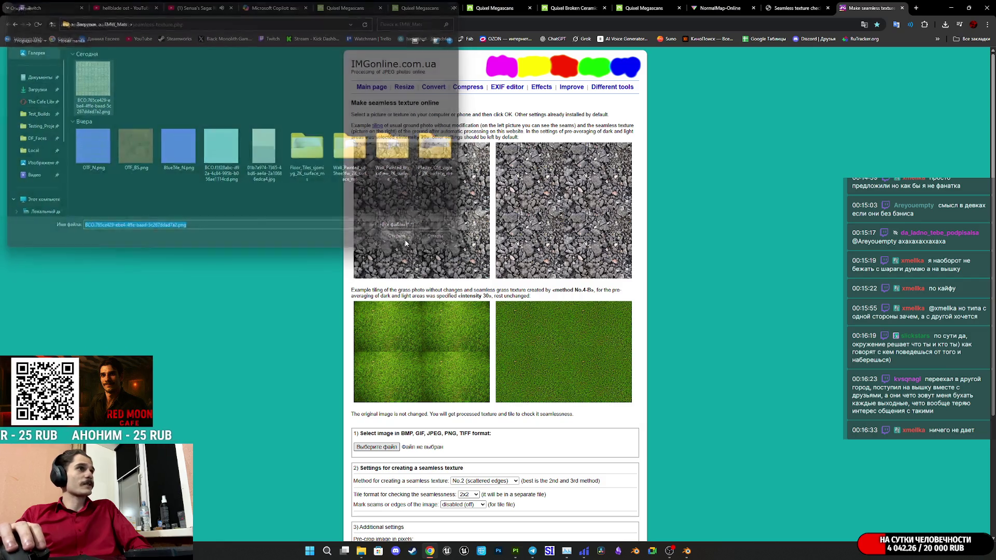
- Keep method No.2 (scattered edges) and process the texture
scroll(464, 348, "down", 3)
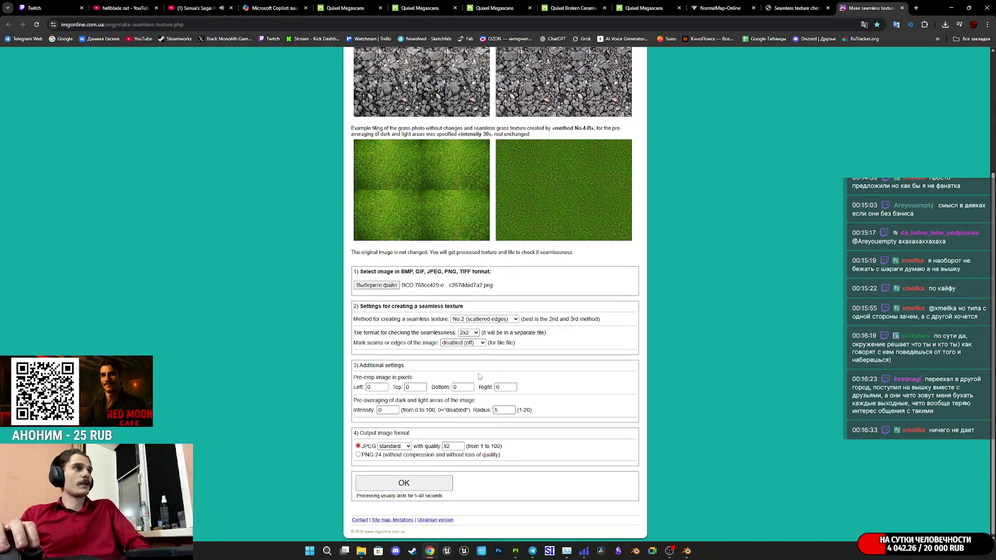
left_click(504, 322)
left_click(504, 322)
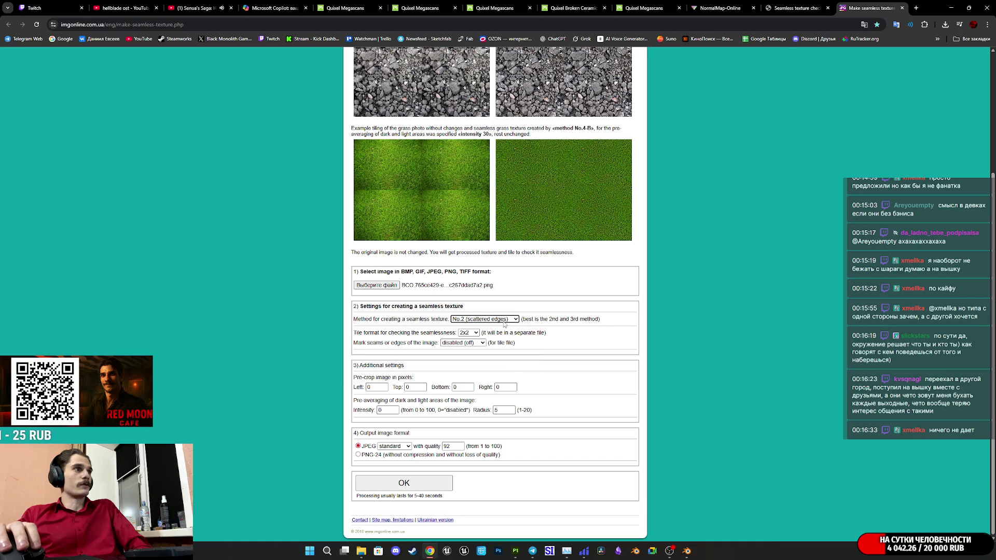
left_click(421, 484)
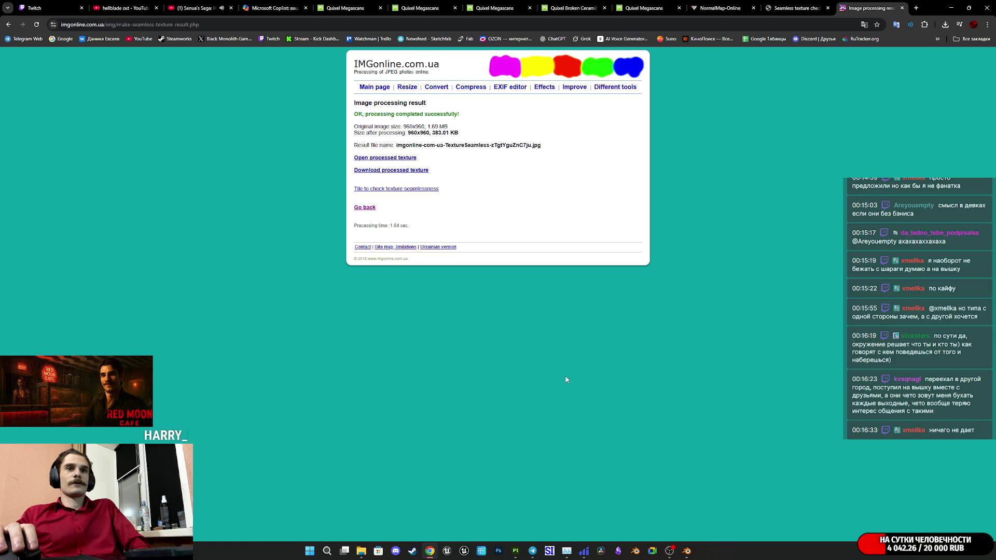
- Drag the No.2 seamless brick JPG into Seamless Texture Checker to inspect the tiling, then return to IMGonline
middle_click(385, 157)
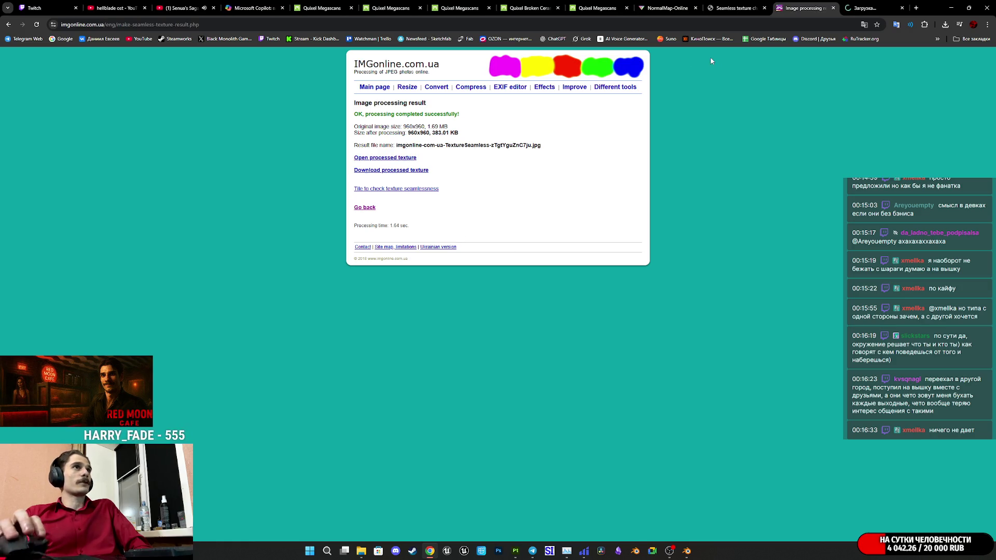
left_click(877, 5)
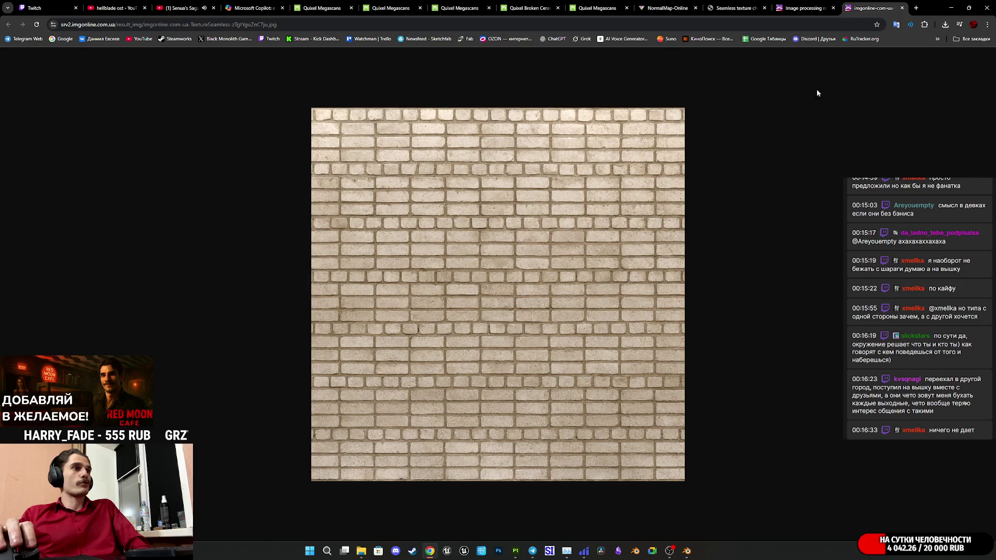
left_click(751, 4)
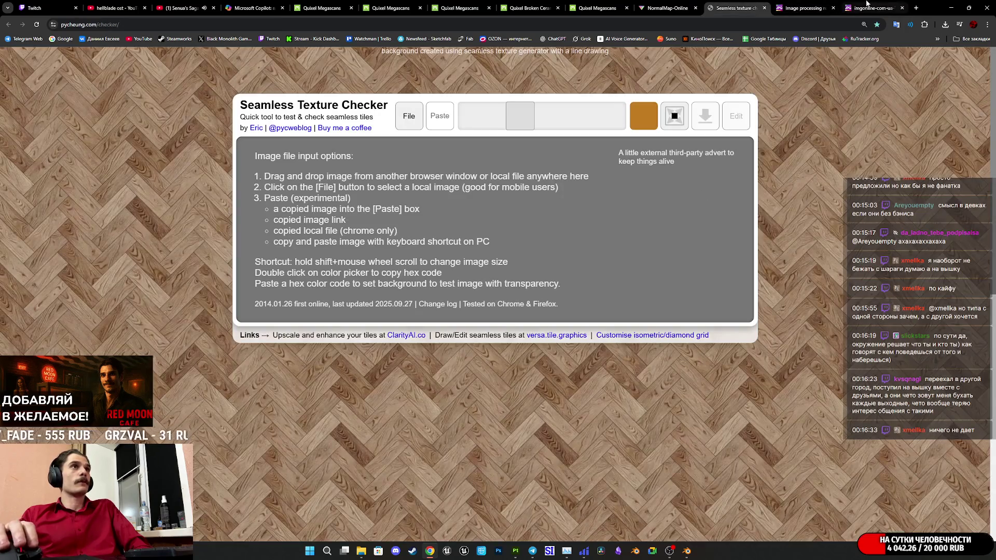
left_click(867, 4)
mouse_move(661, 168)
left_mouse_down()
mouse_move(737, 8)
mouse_move(621, 294)
left_mouse_up()
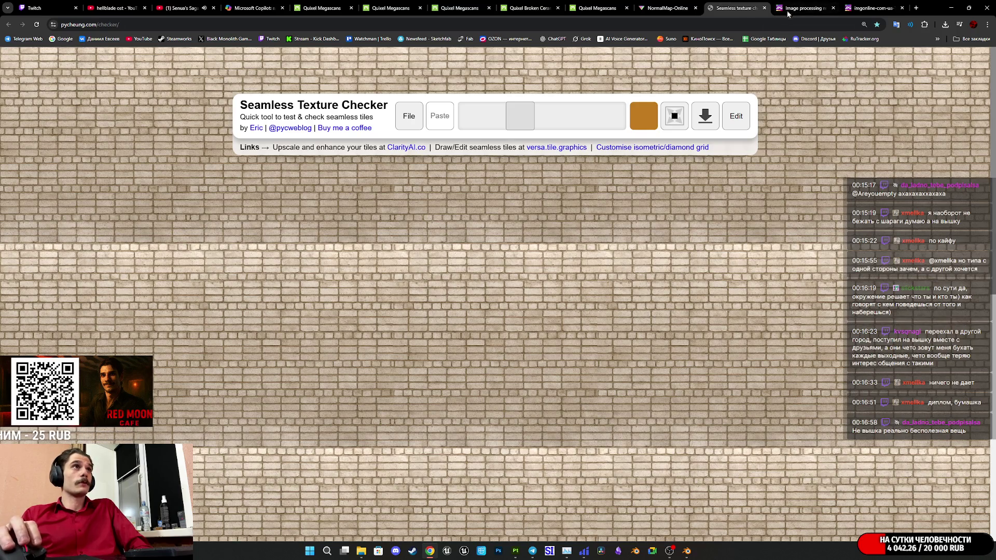
left_click(871, 8)
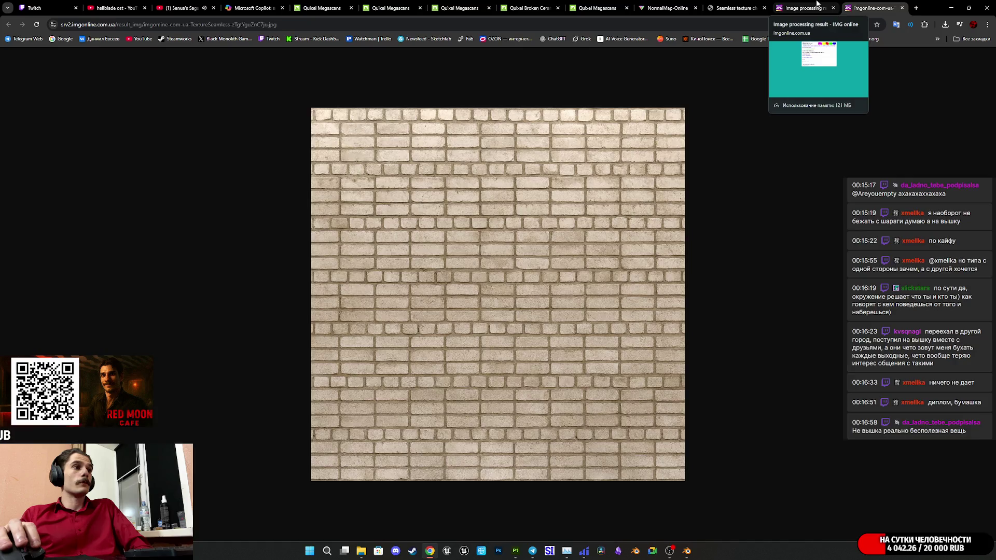
left_click(810, 8)
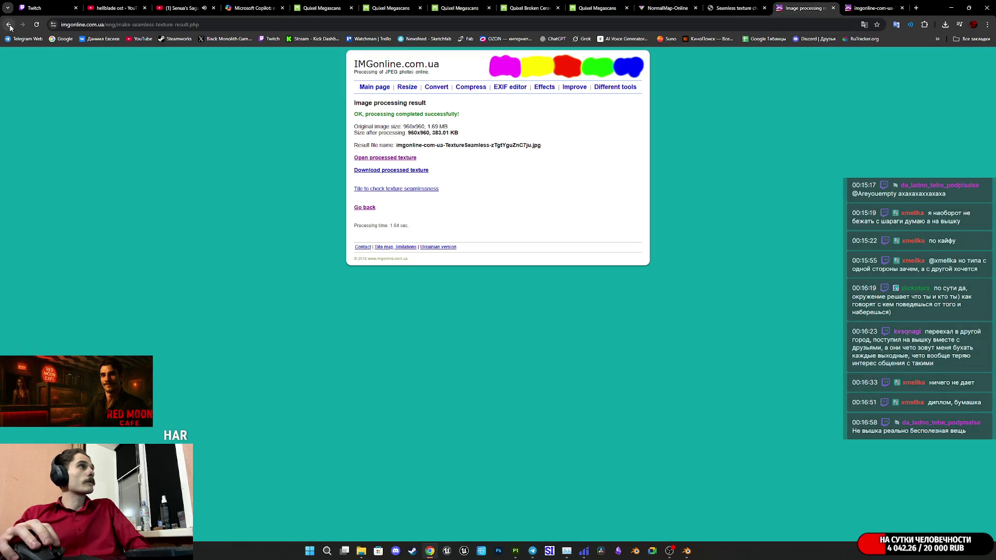
- Return to the settings form, switch Method to No.3 (smoothed copies of all sides) and process
left_click(8, 25)
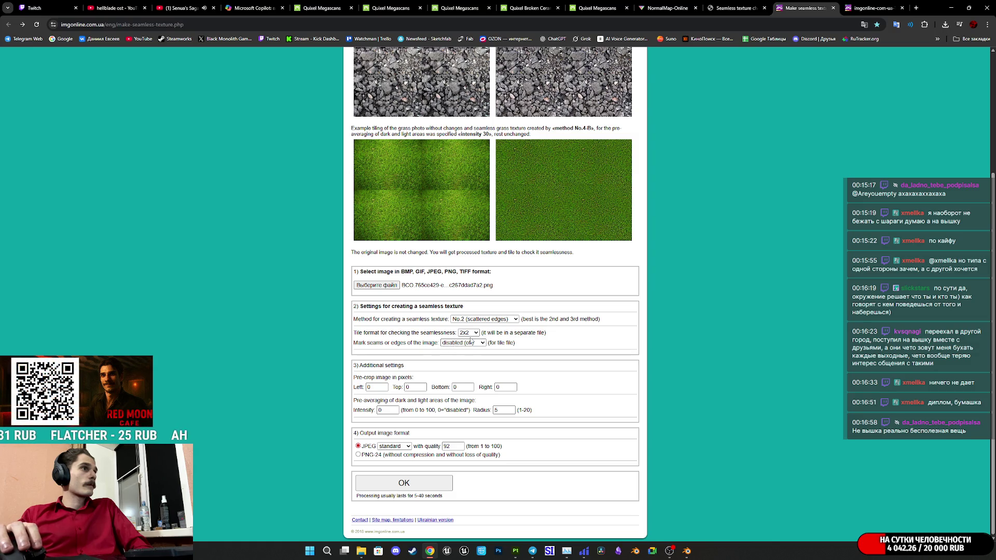
left_click(475, 334)
left_click(475, 335)
left_click(508, 320)
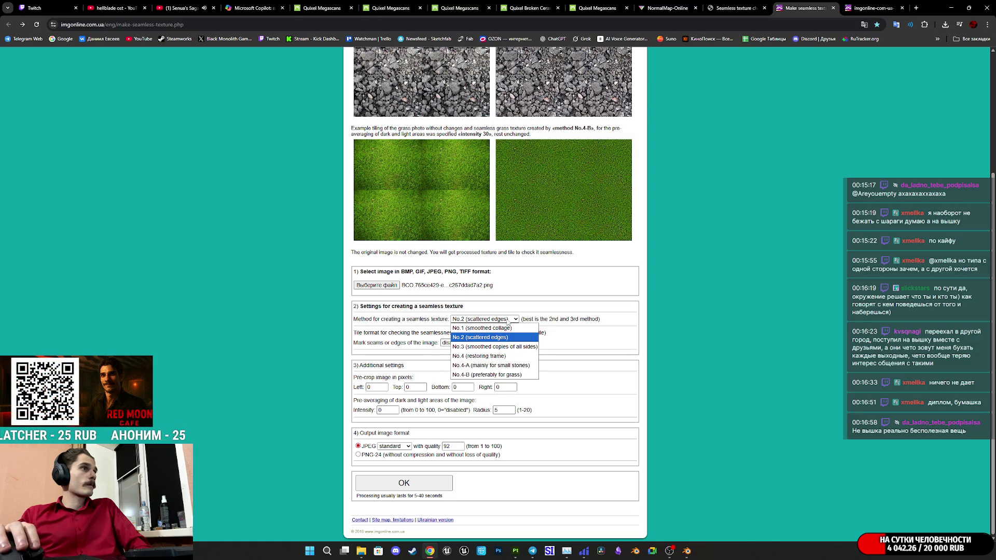
left_click(506, 347)
left_click(415, 482)
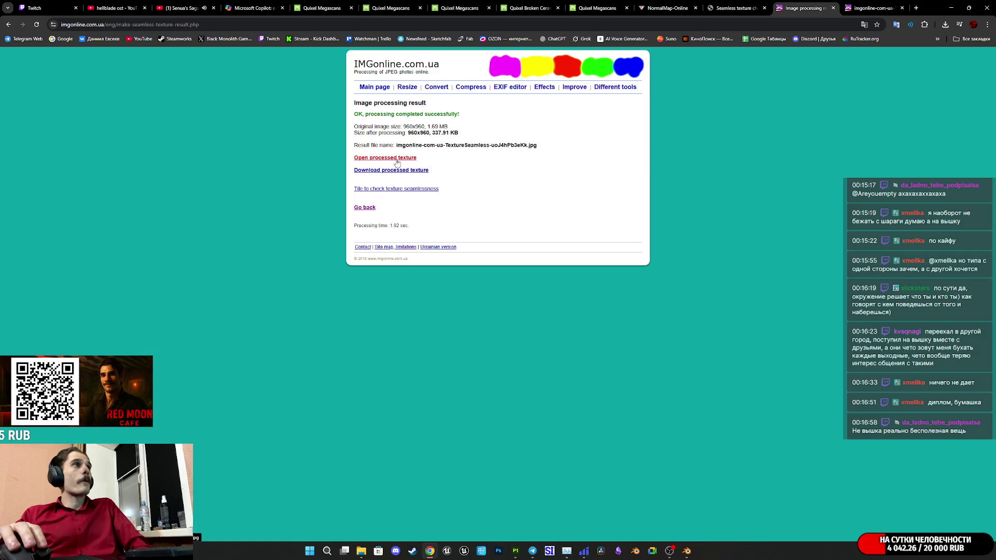
- Open the No.3 result and drag it into Seamless Texture Checker to inspect the tiling
left_click(396, 161)
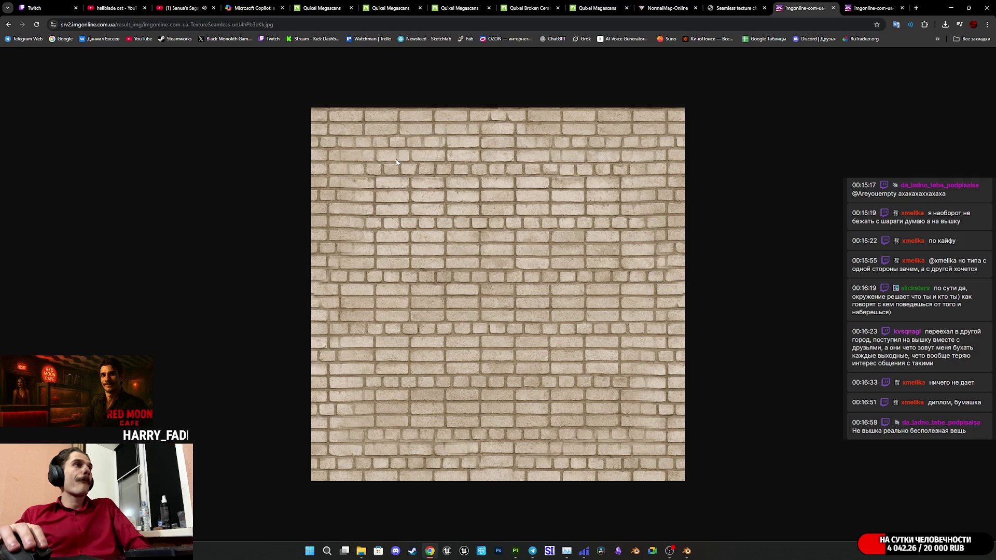
mouse_move(396, 162)
left_mouse_down()
mouse_move(696, 167)
mouse_move(742, 10)
mouse_move(727, 73)
mouse_move(600, 302)
left_mouse_up()
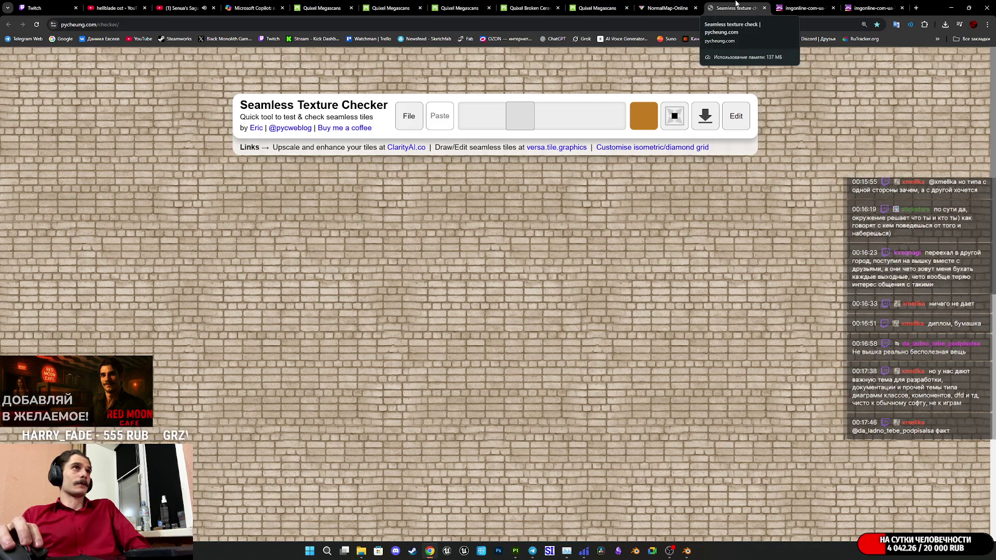
left_click(805, 6)
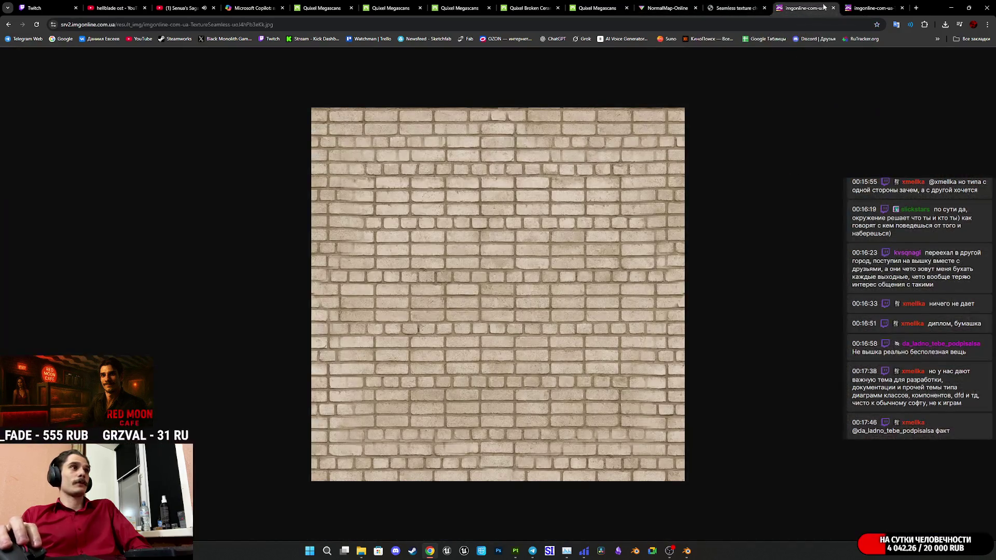
- Close the extra processed-image tab and return to the seamless texture settings form
left_click(865, 5)
left_click(805, 6)
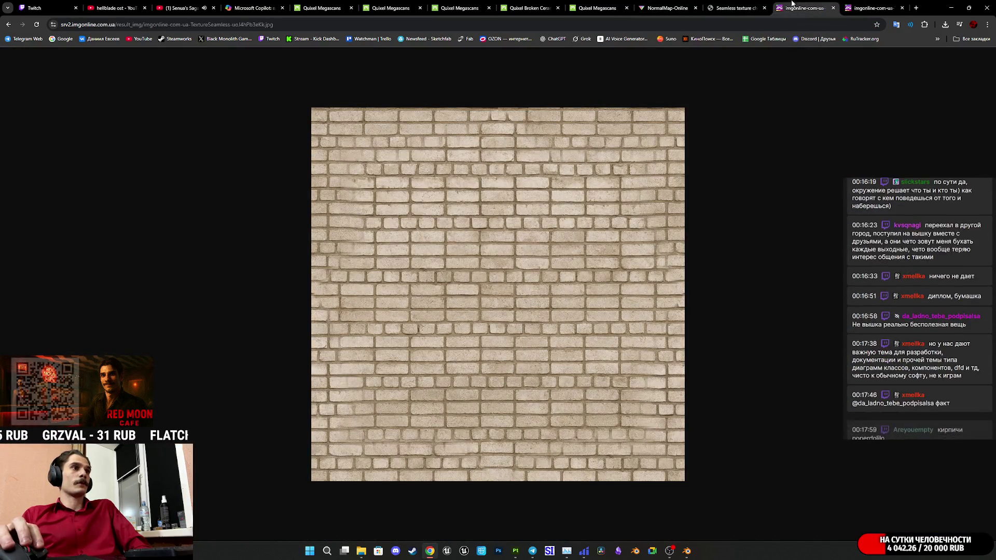
middle_click(862, 6)
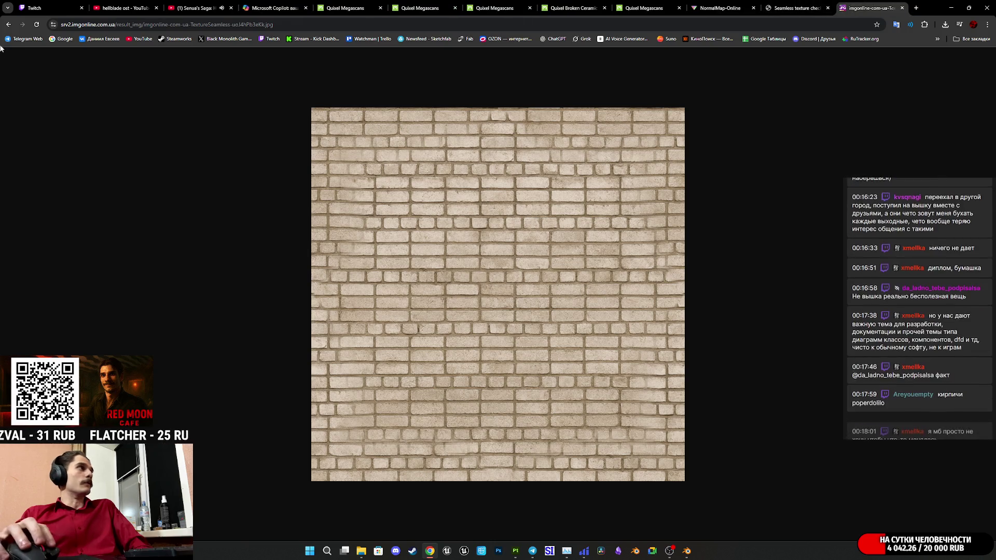
left_click(9, 25)
left_click(9, 25)
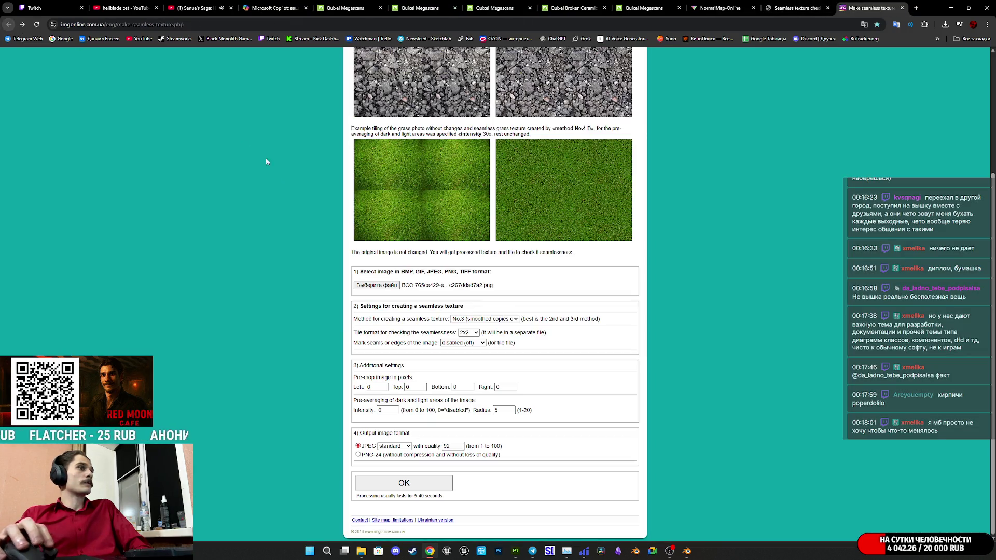
- Set averaging radius 2 and method No.1 (smoothed collage), then process the texture
left_click(512, 320)
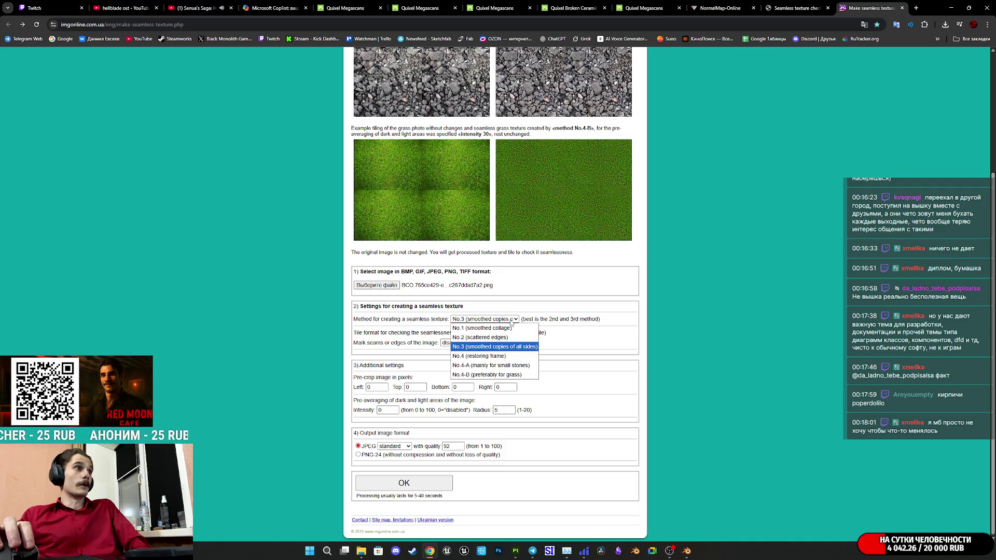
left_click(512, 321)
double_click(498, 410)
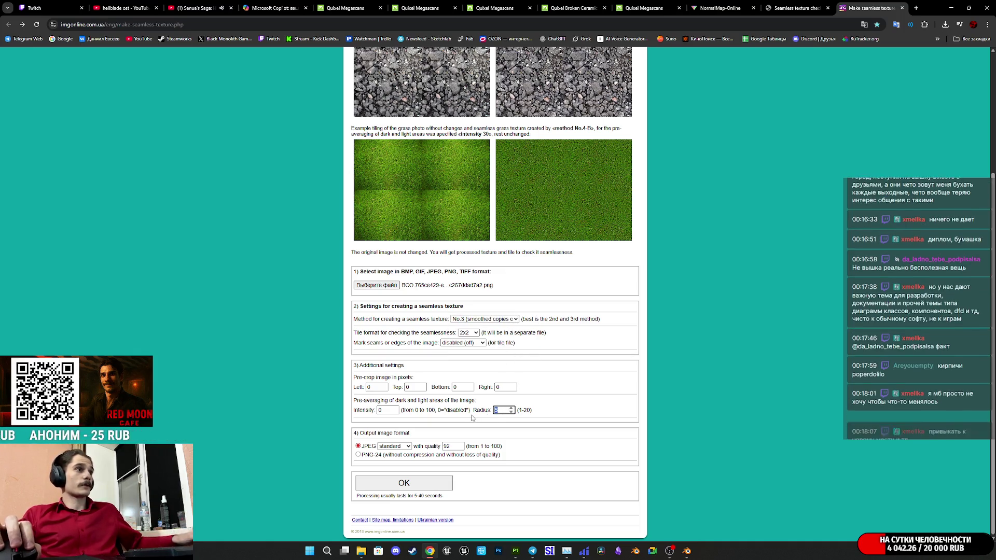
type("2")
left_click(499, 320)
left_click(485, 326)
left_click(404, 483)
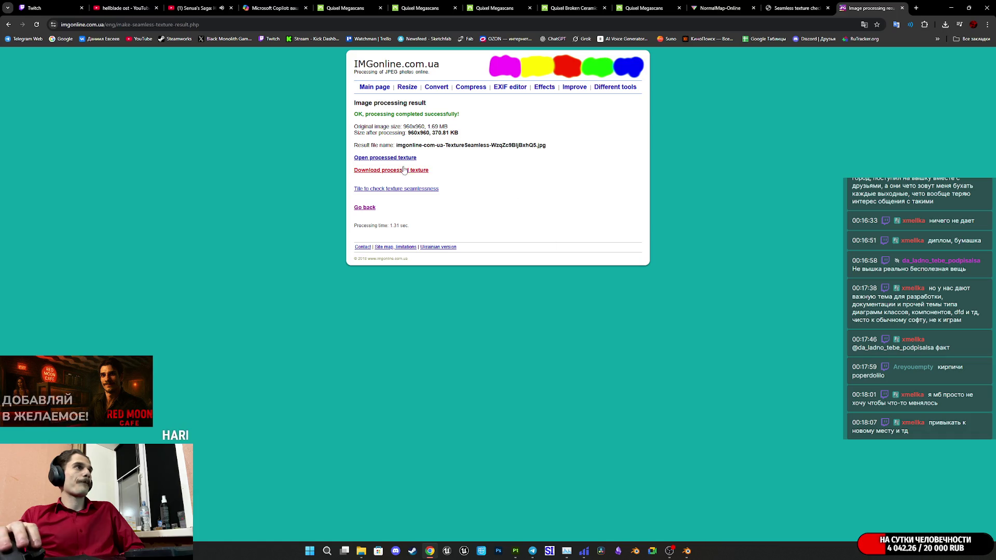
- Open the processed brick texture, inspect its tiling in Seamless Texture Checker, then return to Twitch's stream manager
left_click(387, 170)
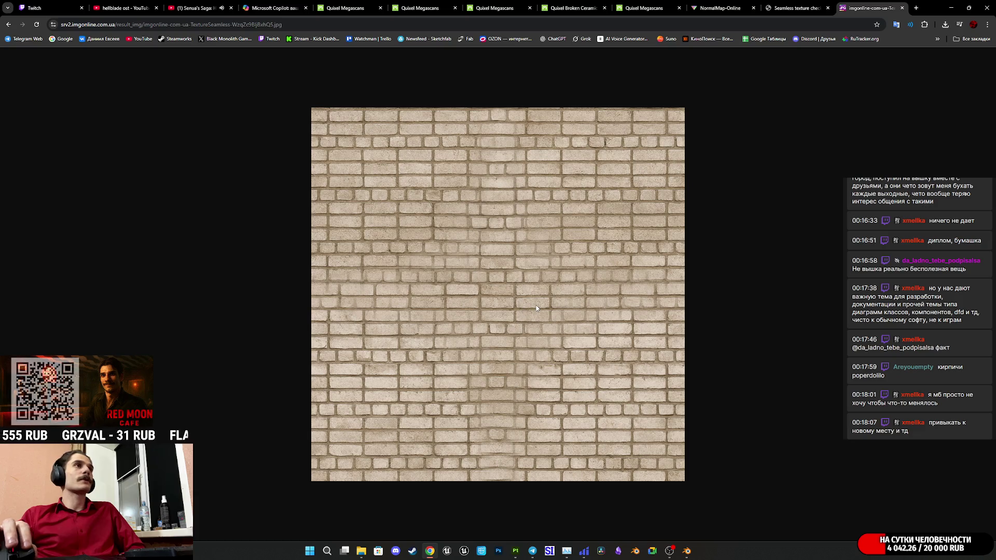
left_click(801, 9)
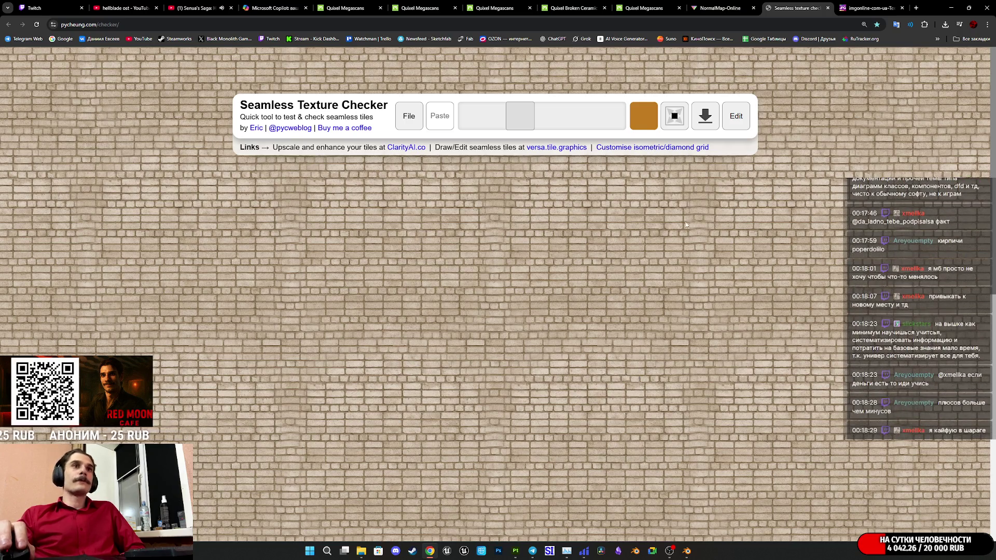
left_click(59, 5)
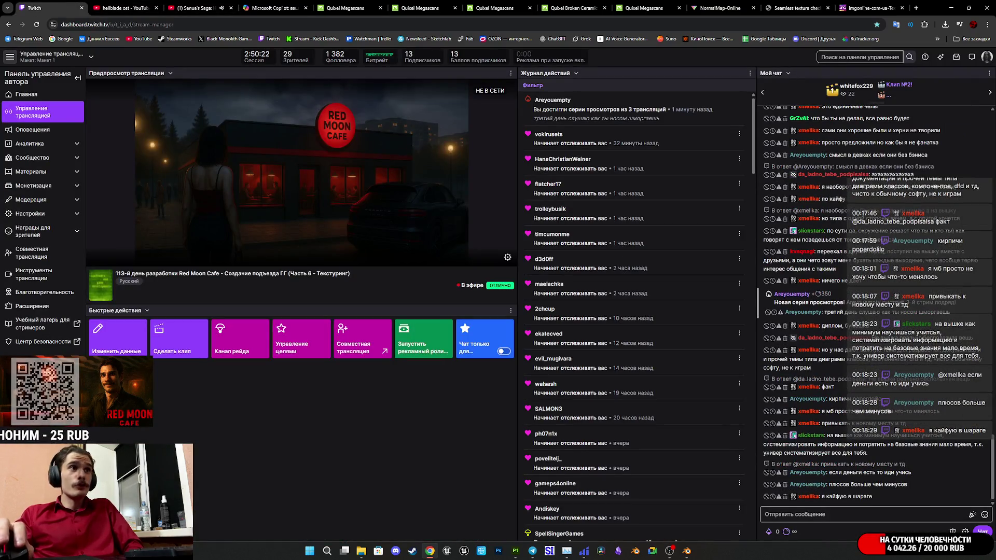
scroll(976, 305, "up", 1)
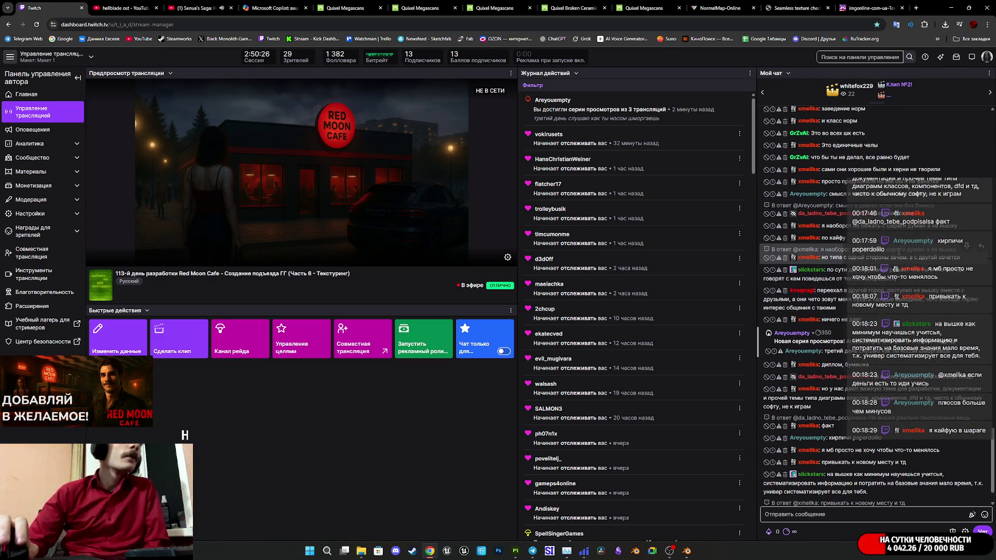
scroll(885, 210, "up", 3)
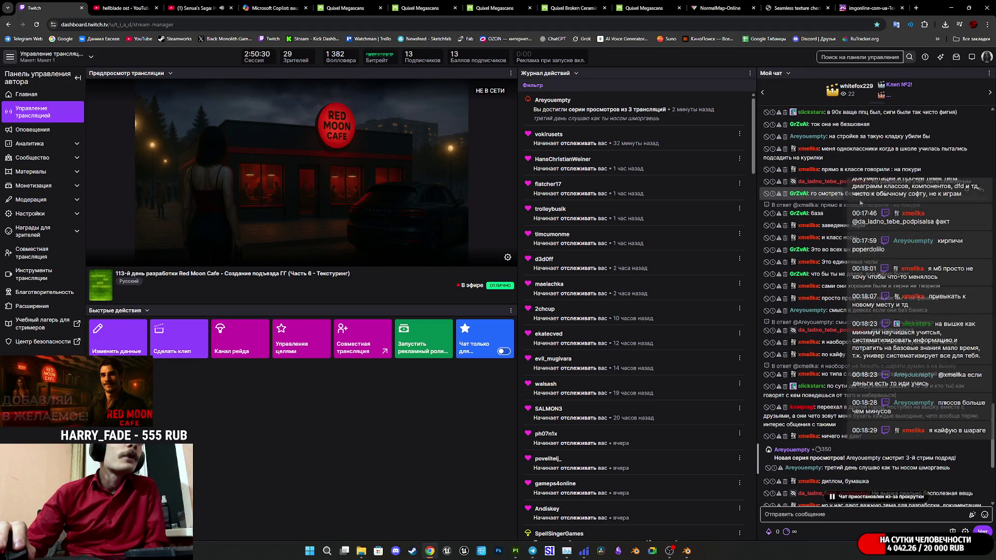
scroll(881, 200, "up", 1)
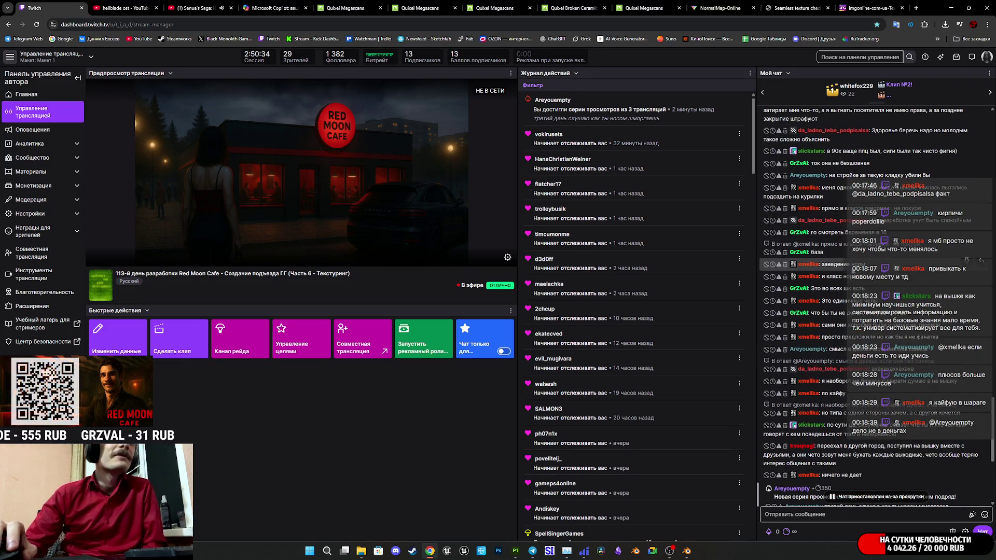
scroll(834, 255, "down", 1)
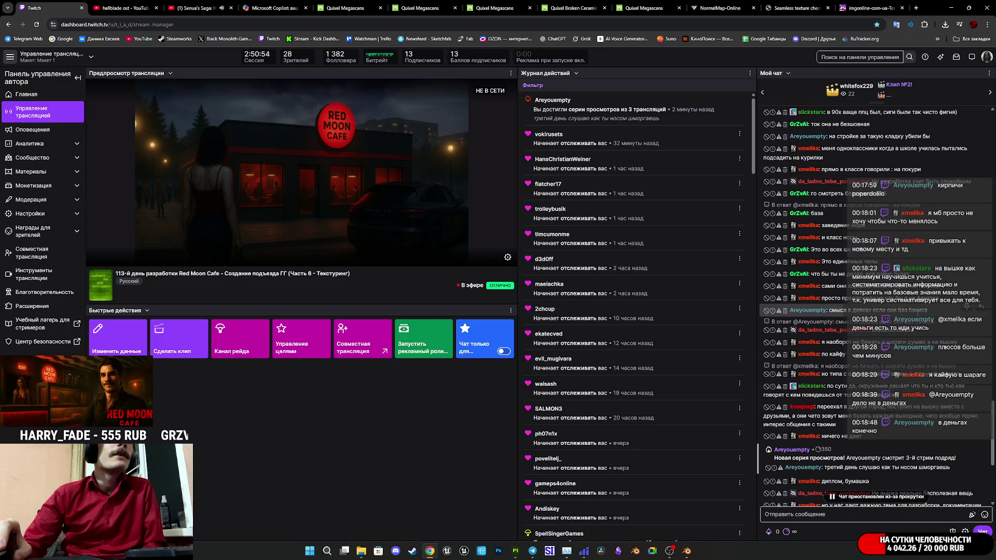
scroll(918, 312, "down", 3)
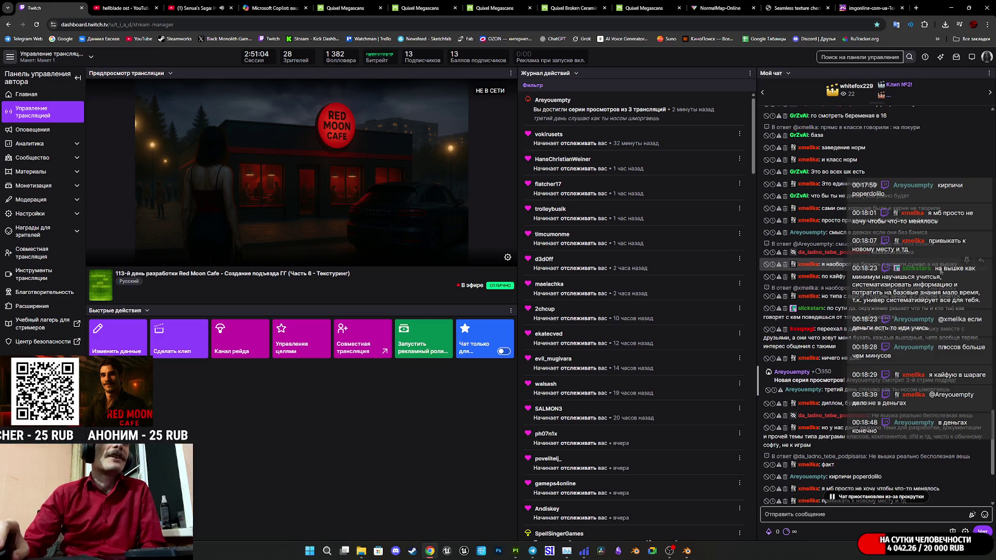
scroll(861, 265, "down", 3)
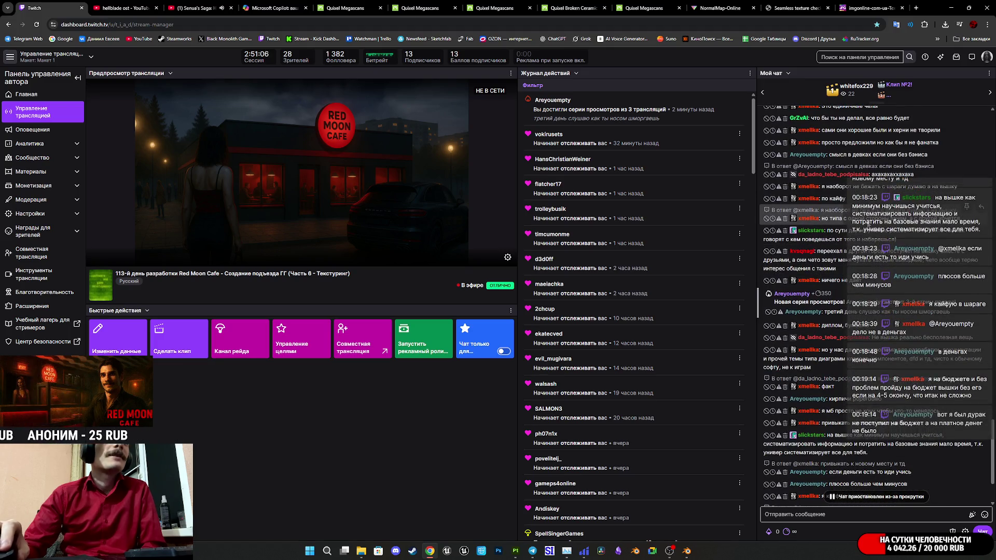
scroll(857, 162, "down", 3)
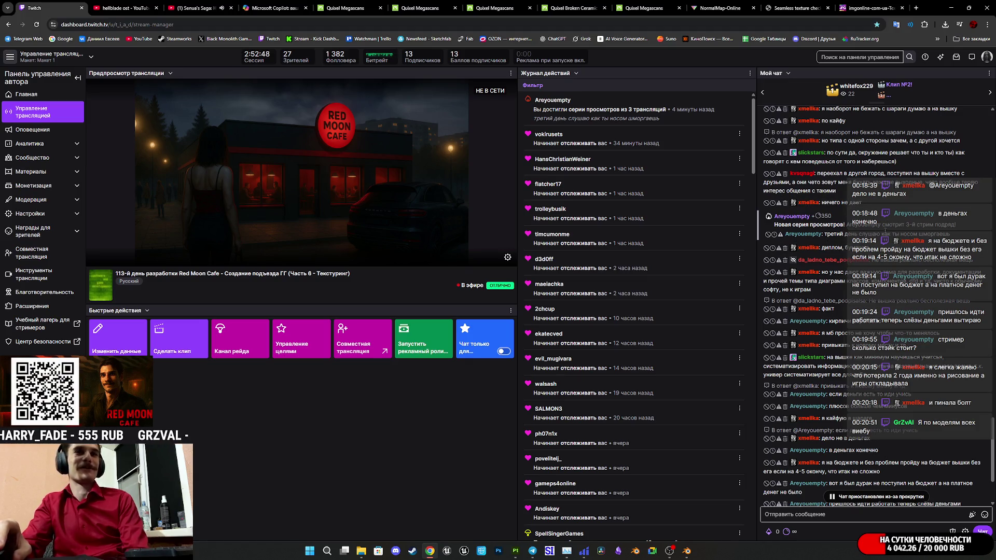
scroll(849, 232, "down", 2)
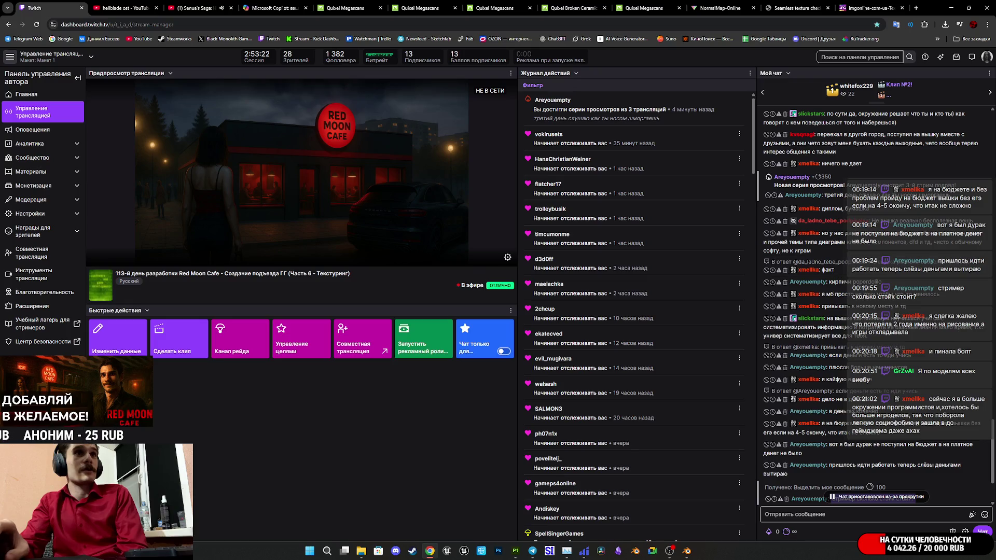
scroll(871, 254, "down", 4)
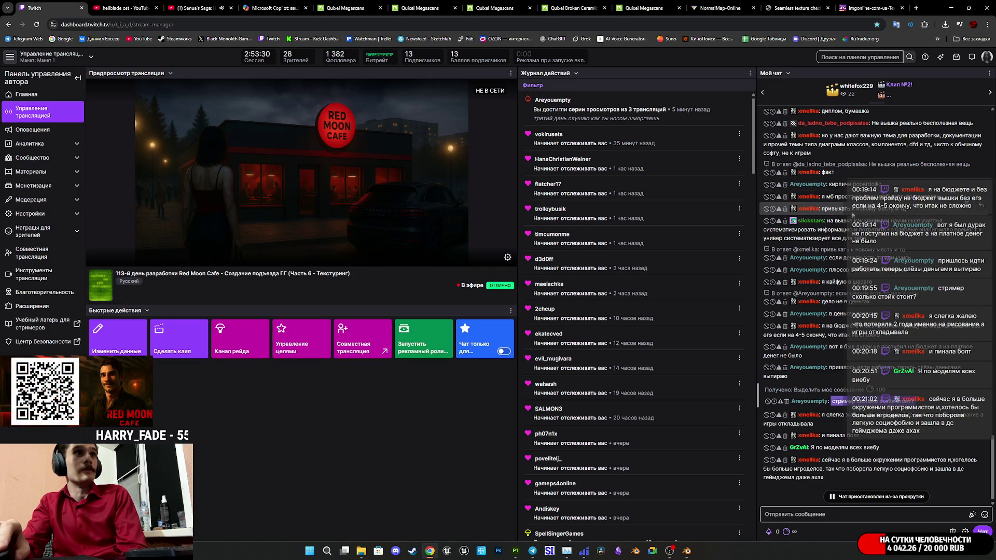
scroll(871, 208, "up", 1)
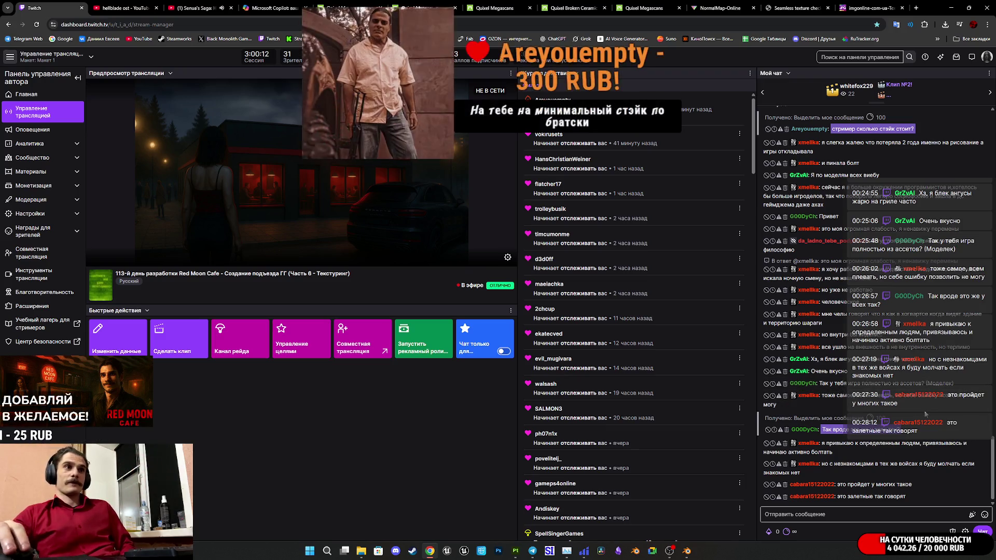
key("alt+Tab")
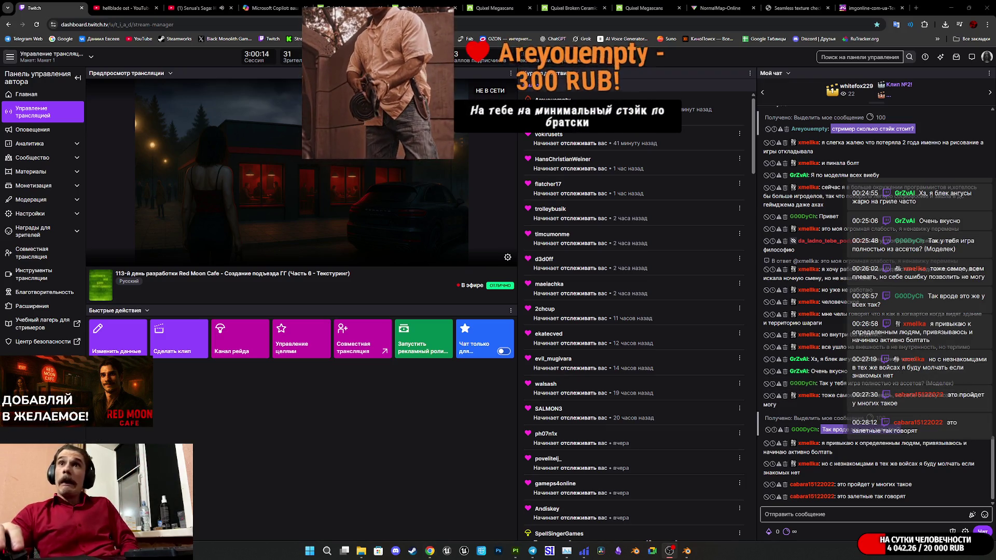
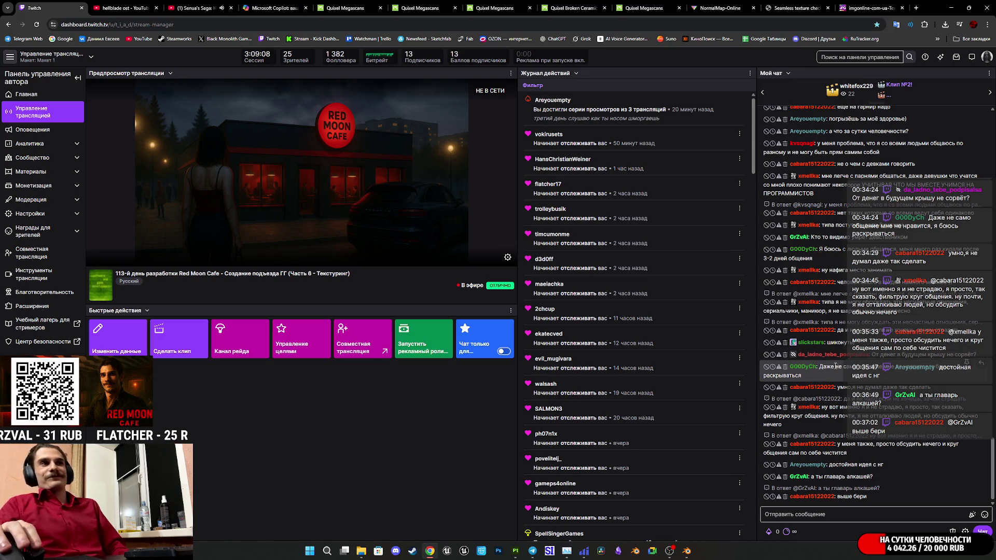
- Highlight words in two viewers' chat messages, then clear the highlights
left_click_drag(833, 367, 832, 376)
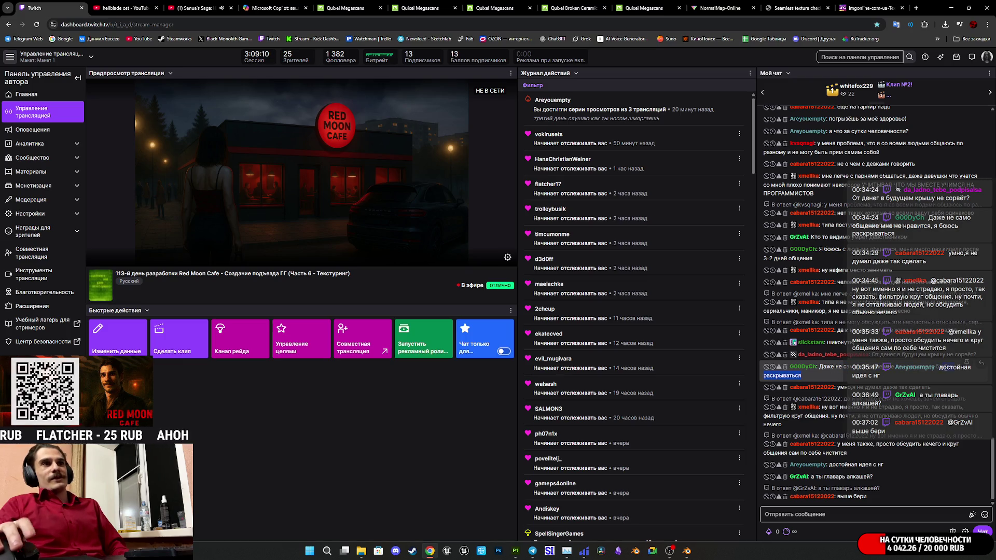
left_click(805, 377)
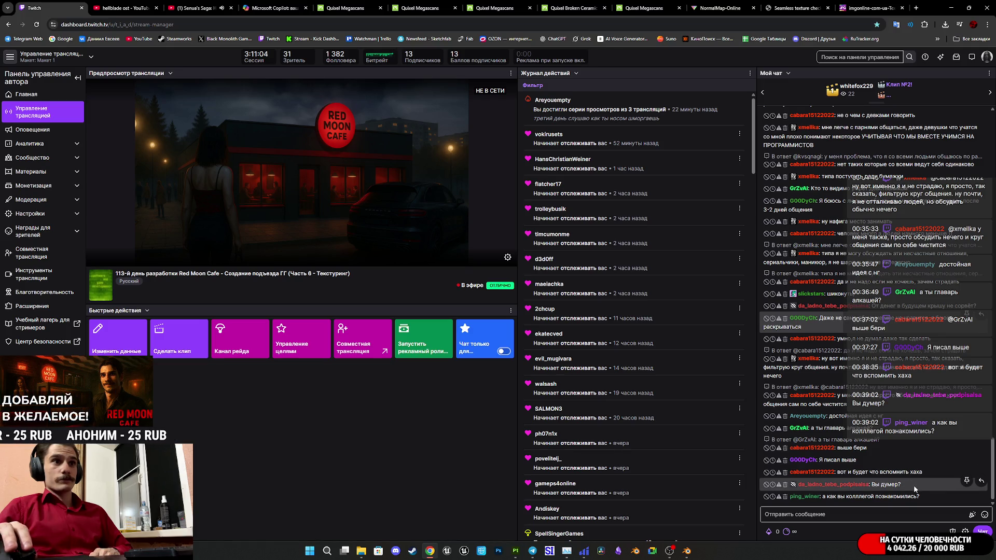
left_click_drag(908, 484, 894, 486)
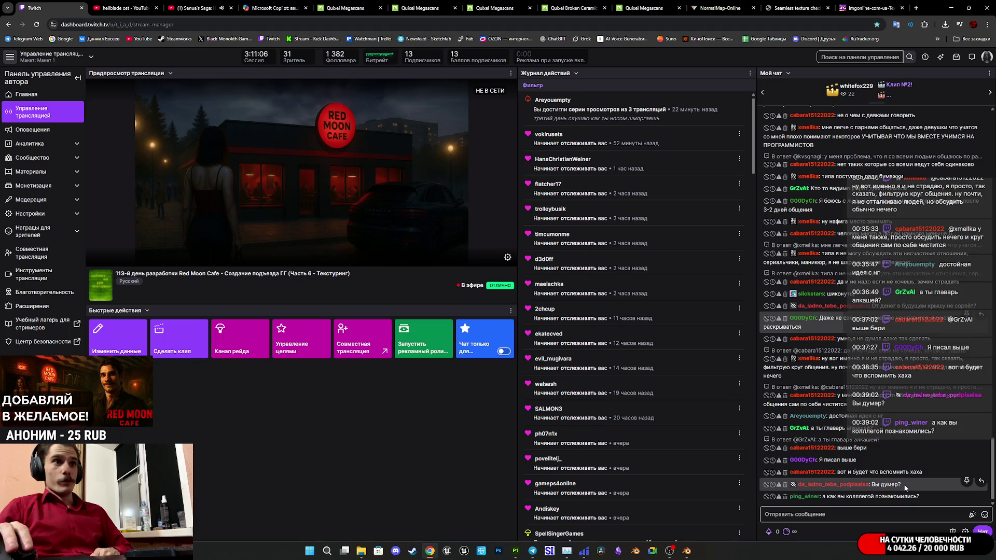
left_click(900, 485)
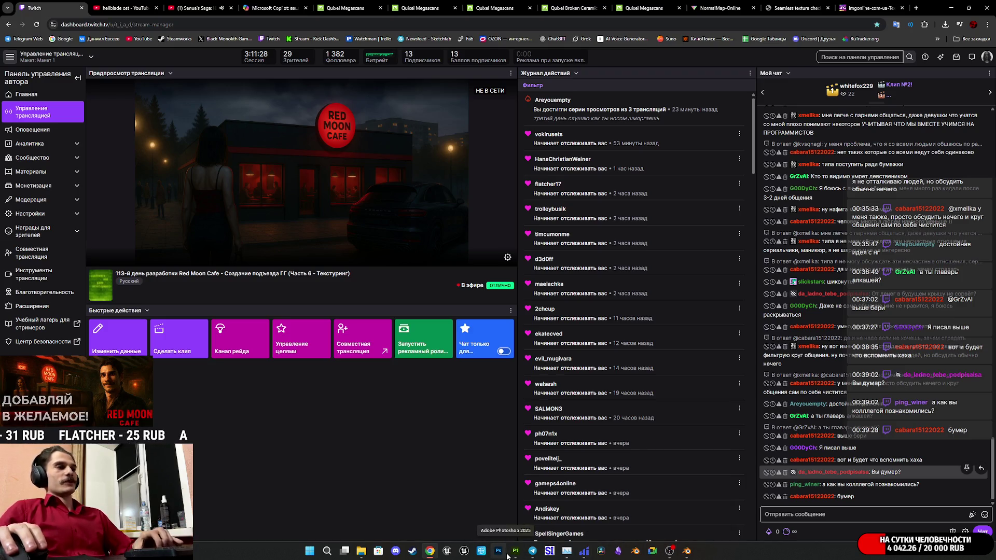
- Switch between Substance 3D Painter and the Twitch dashboard, ending on the Painter project
mouse_move(520, 557)
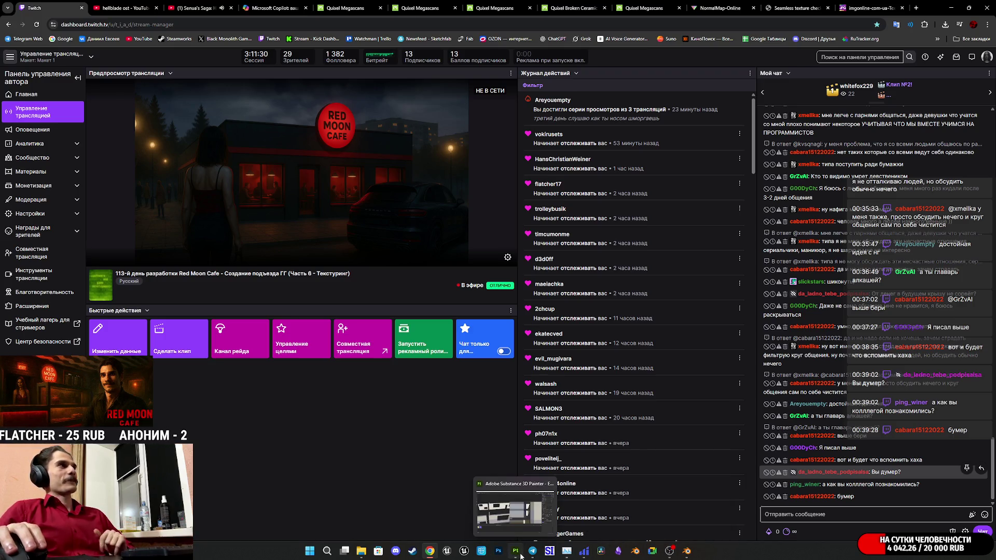
left_click(517, 535)
left_click(545, 504)
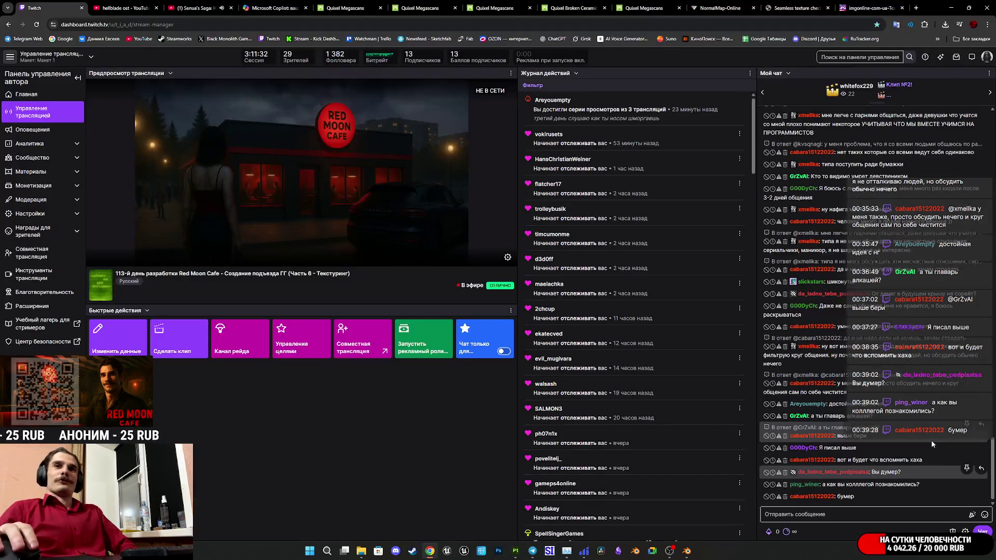
mouse_move(515, 551)
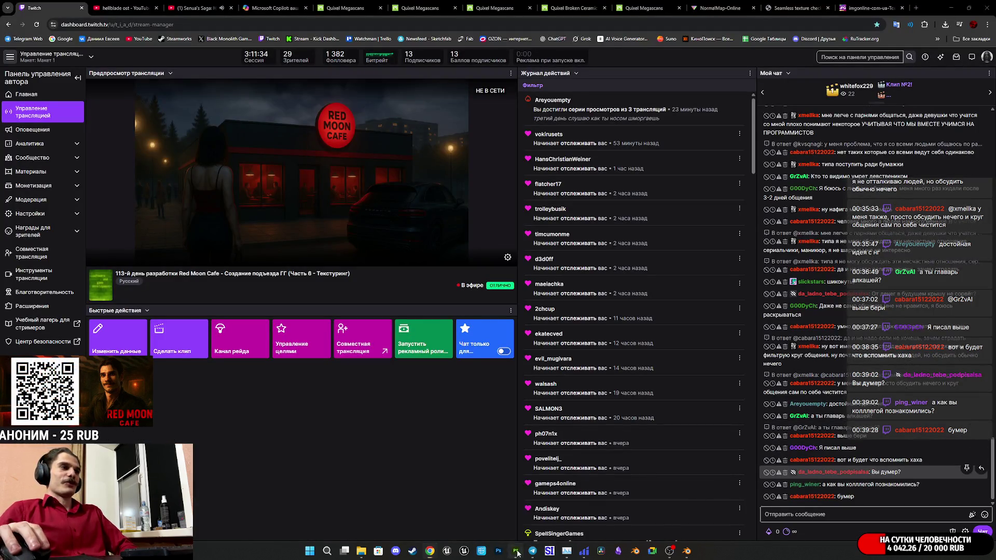
left_click(519, 512)
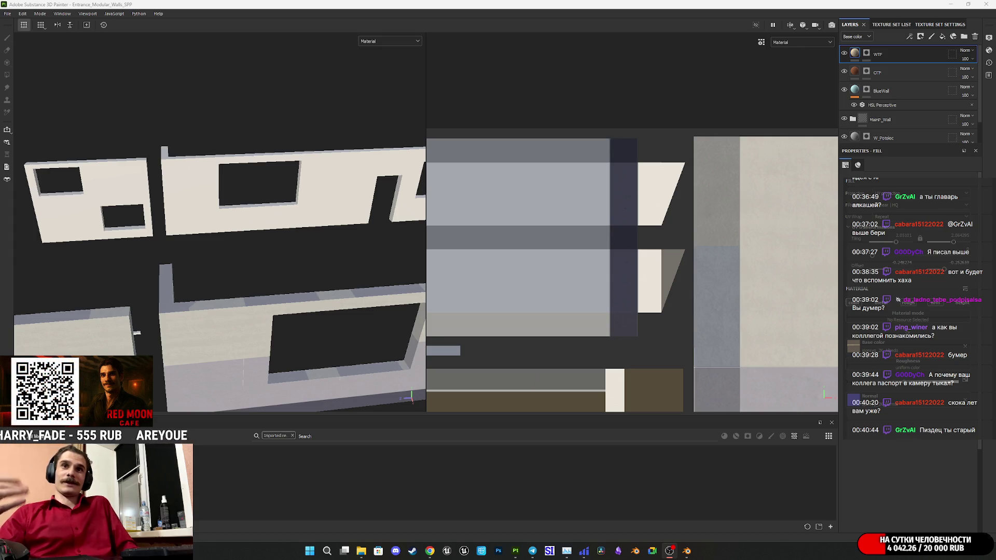
key("alt+Tab")
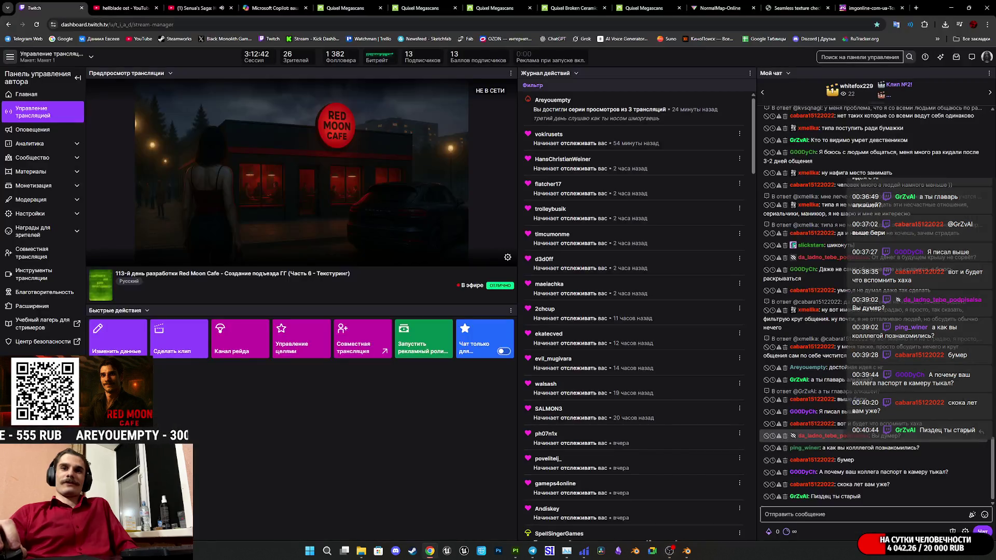
key("alt+Tab")
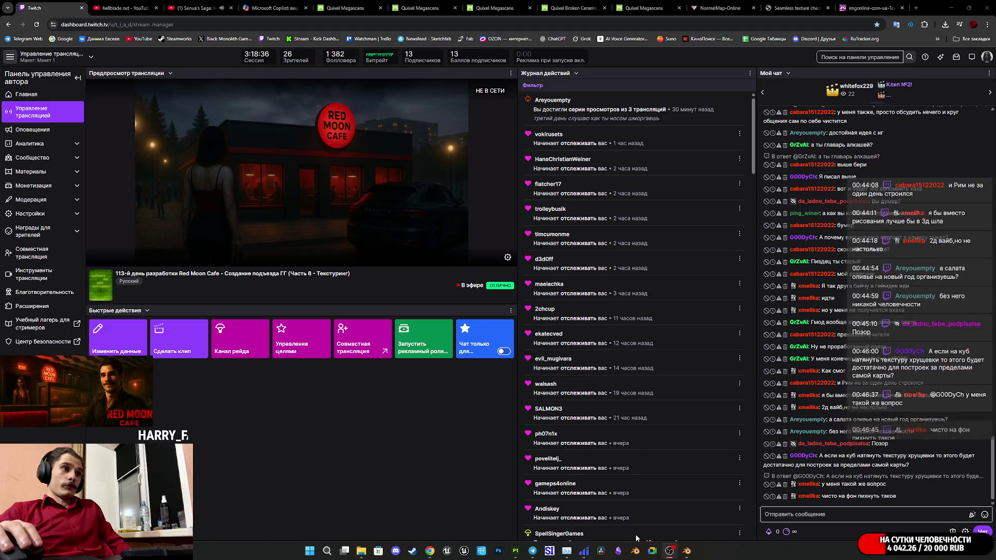
left_click(519, 554)
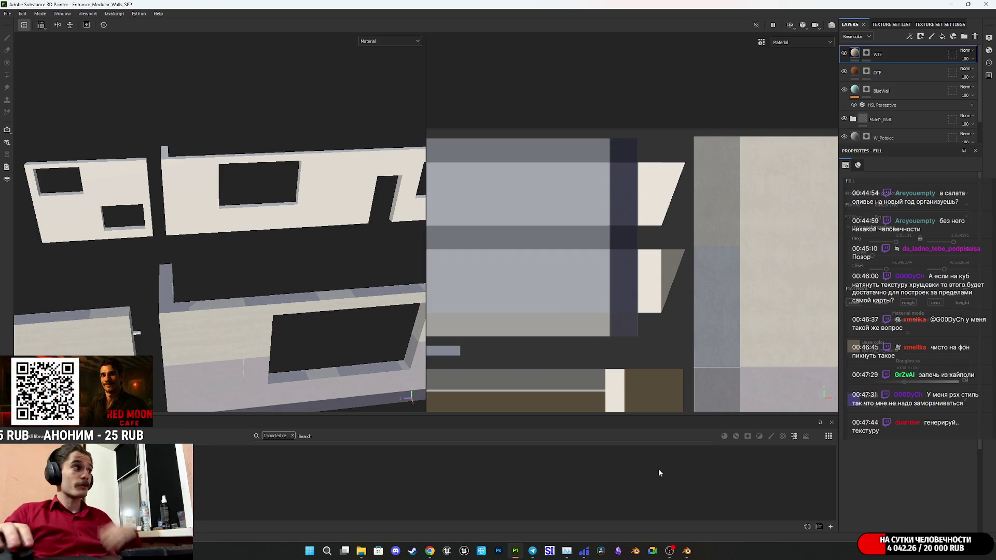
- In Chrome, compare the Copilot brick texture, the seamless result and the texture checker tabs
left_click(429, 506)
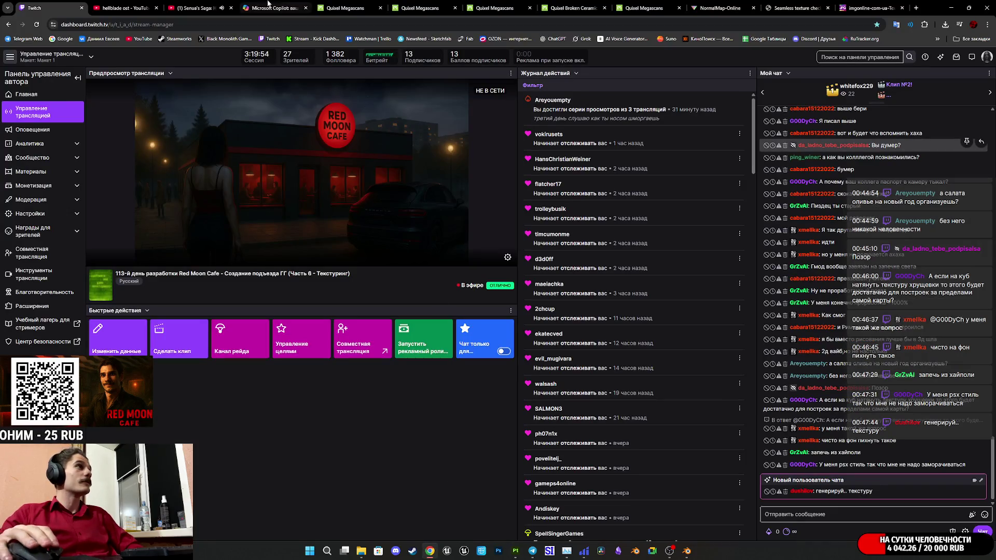
left_click(275, 8)
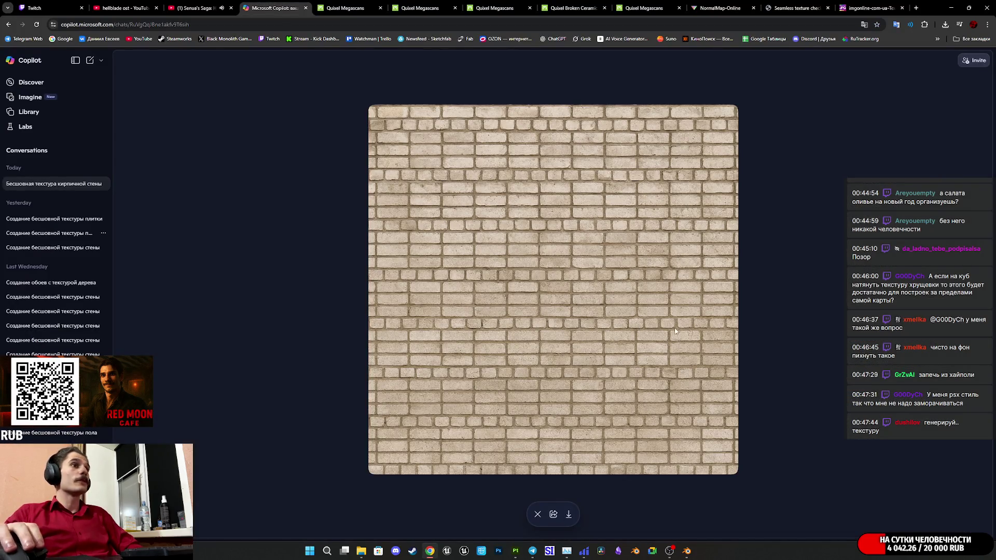
left_click(857, 6)
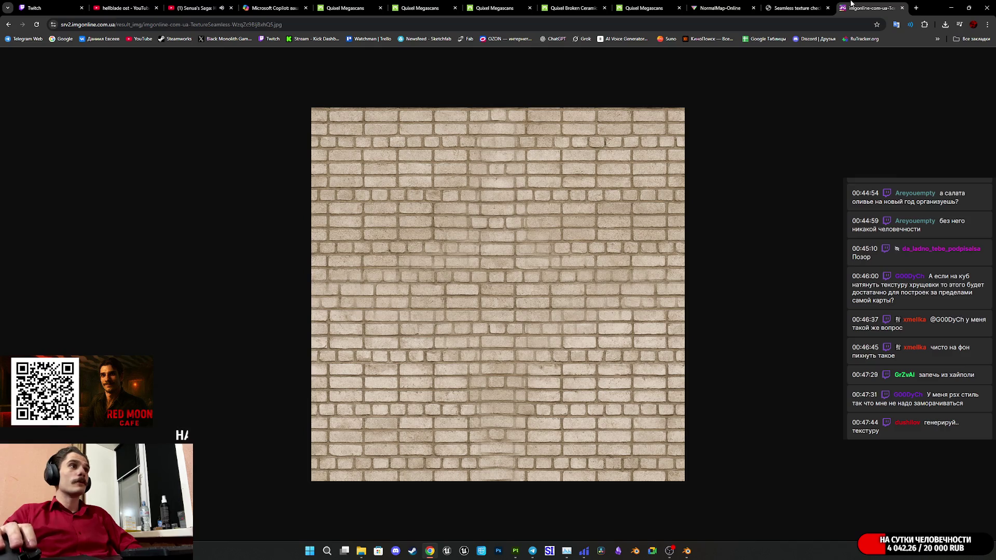
left_click(780, 8)
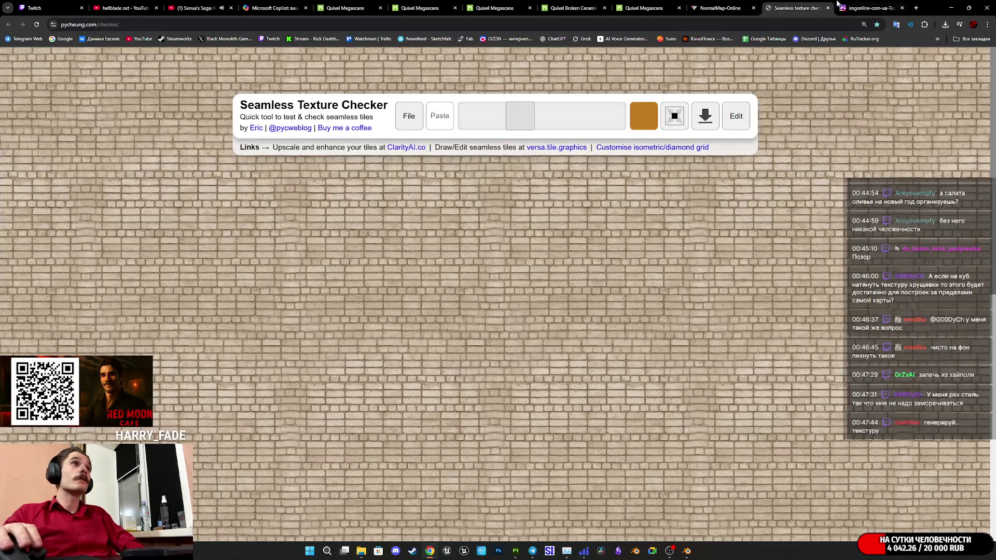
left_click(862, 7)
- Go back to the IMGonline seamless-texture form and show its method list
left_click(8, 25)
left_click(8, 25)
left_click(493, 319)
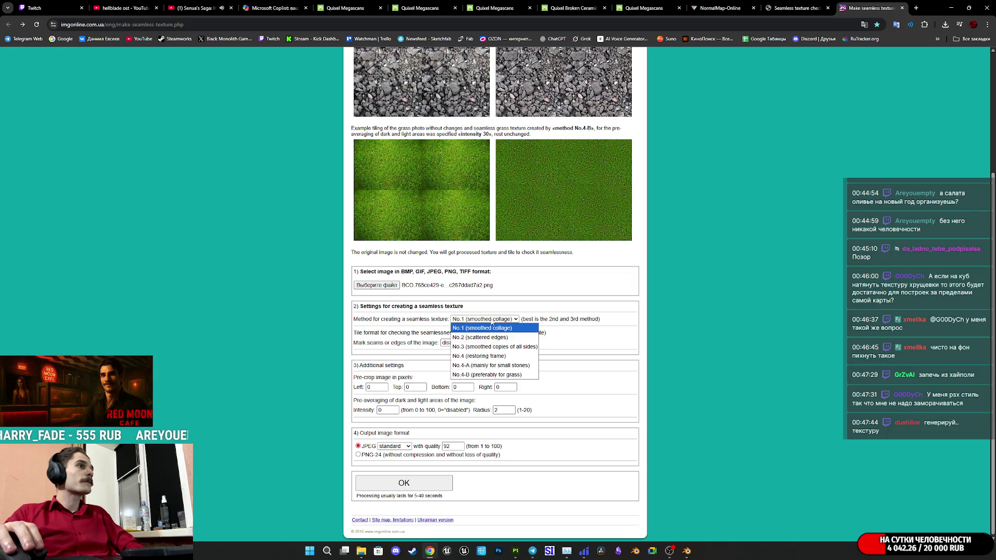
- Process the brick image with method No.4, then reprocess it with No.2 (scattered edges)
left_click(485, 356)
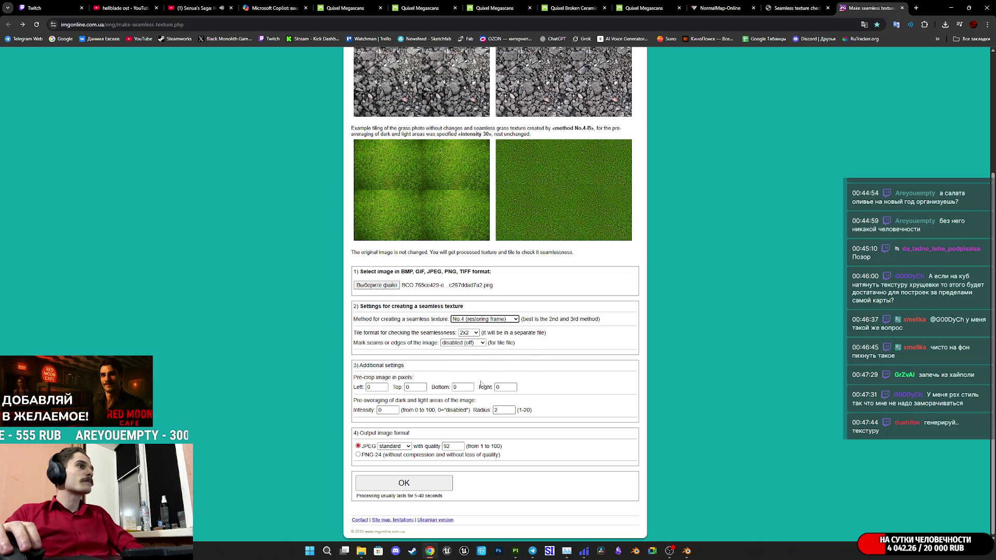
left_click(404, 483)
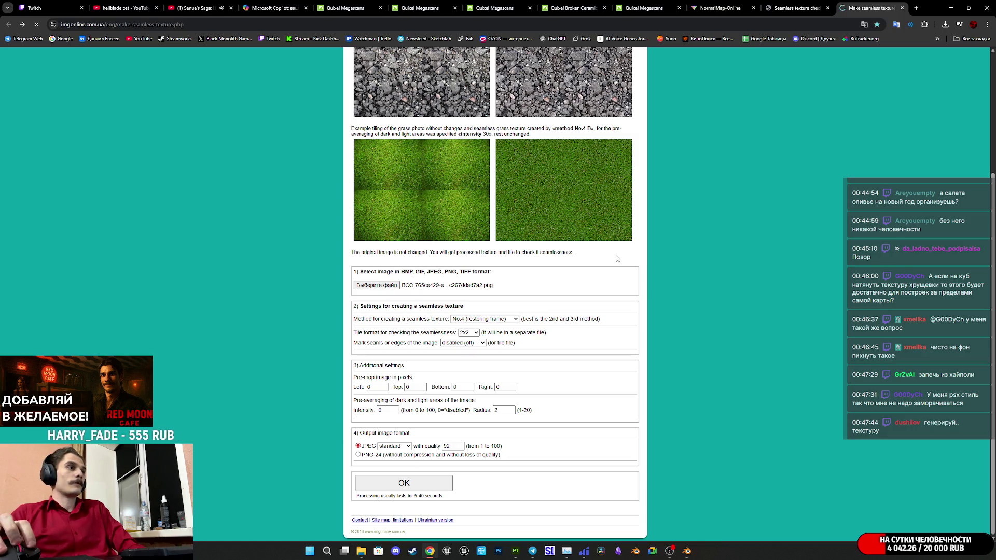
left_click(483, 320)
left_click(480, 338)
left_click(419, 483)
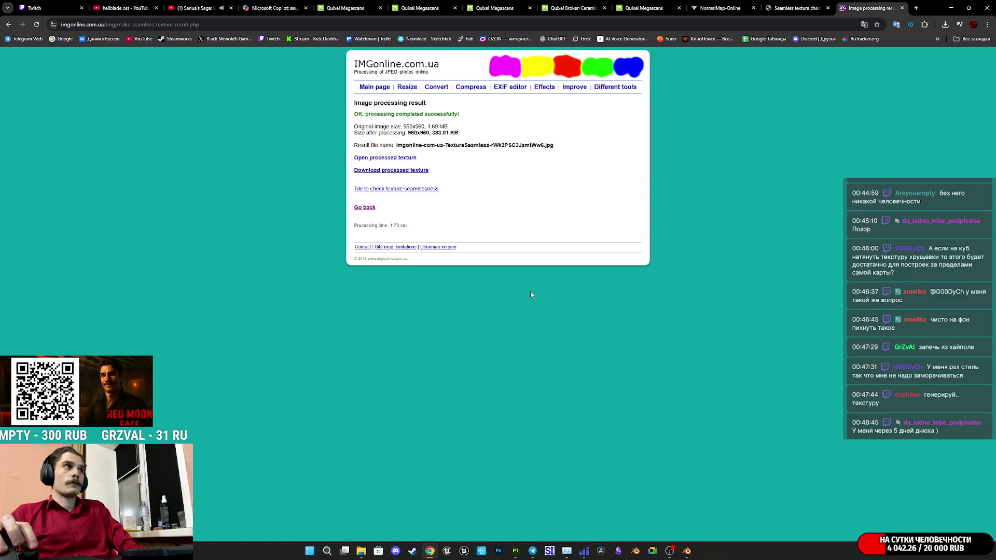
- View the No.2 seamless brick result and its tiling, then return to the method list
left_click(391, 158)
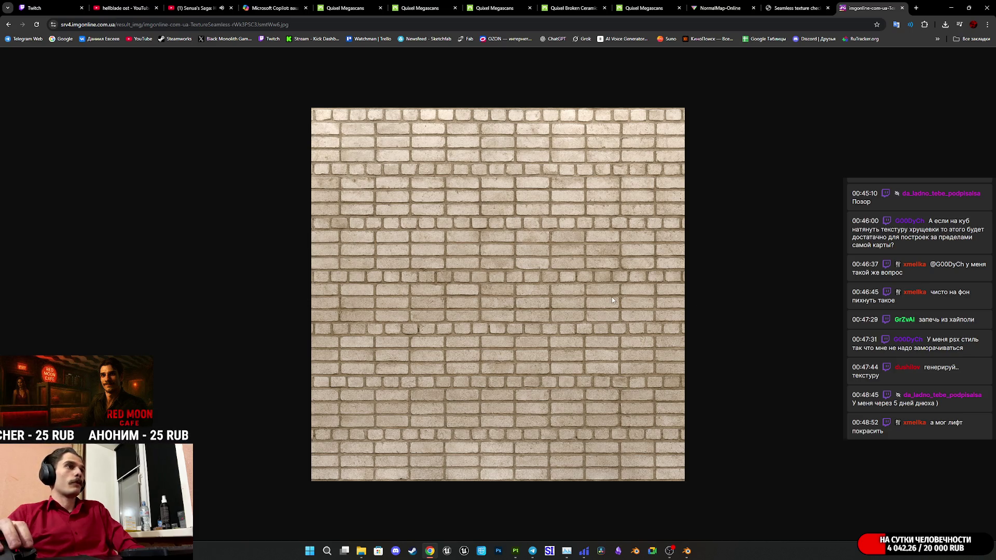
left_click(789, 8)
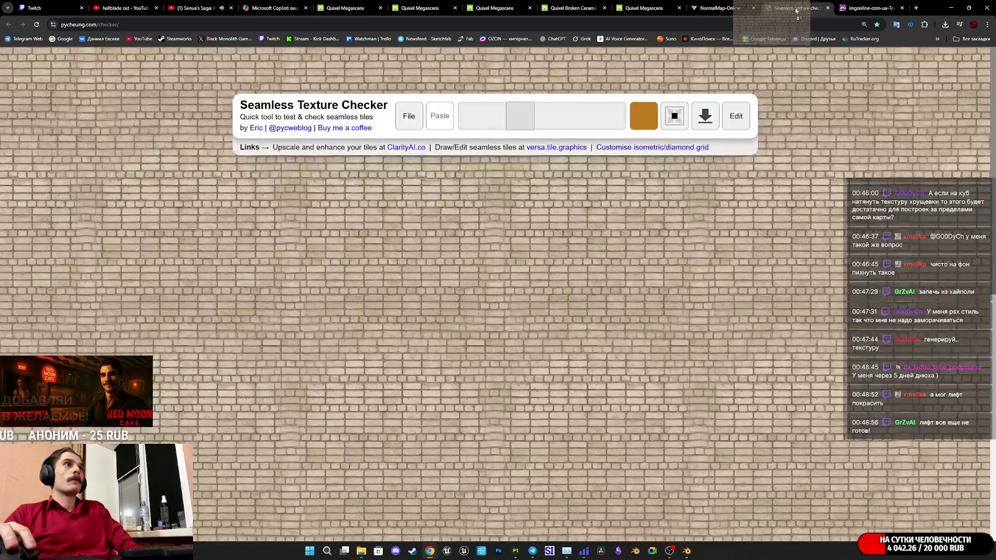
left_click(851, 8)
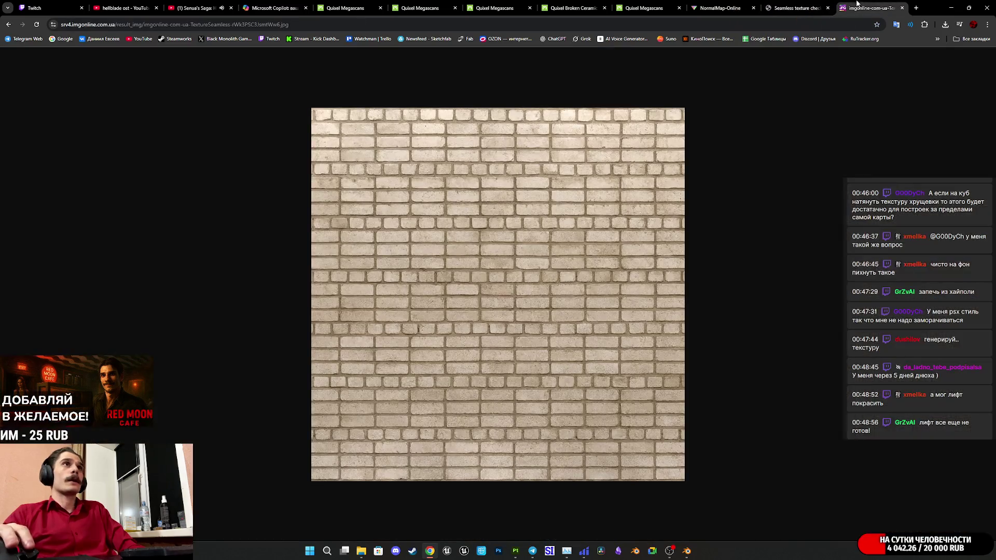
left_click(9, 24)
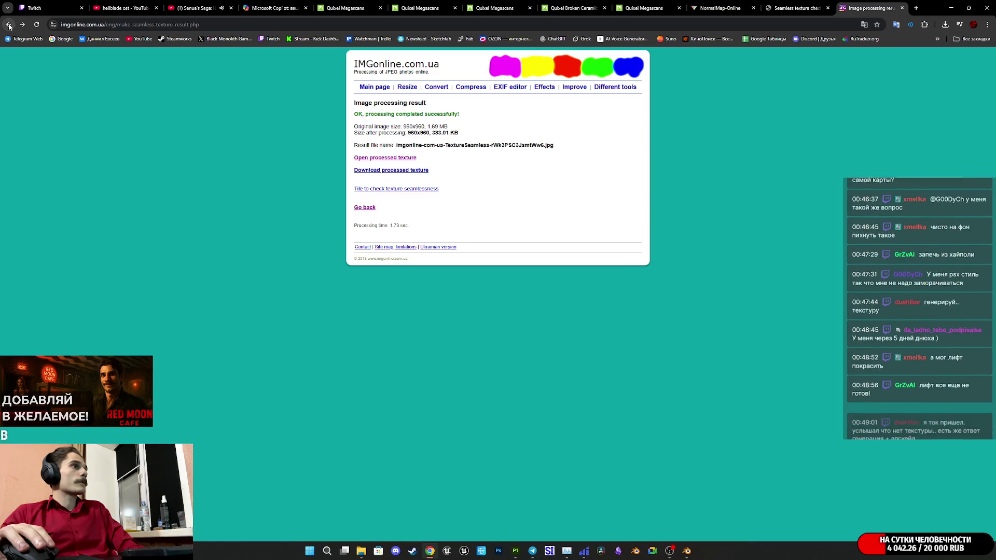
left_click(8, 24)
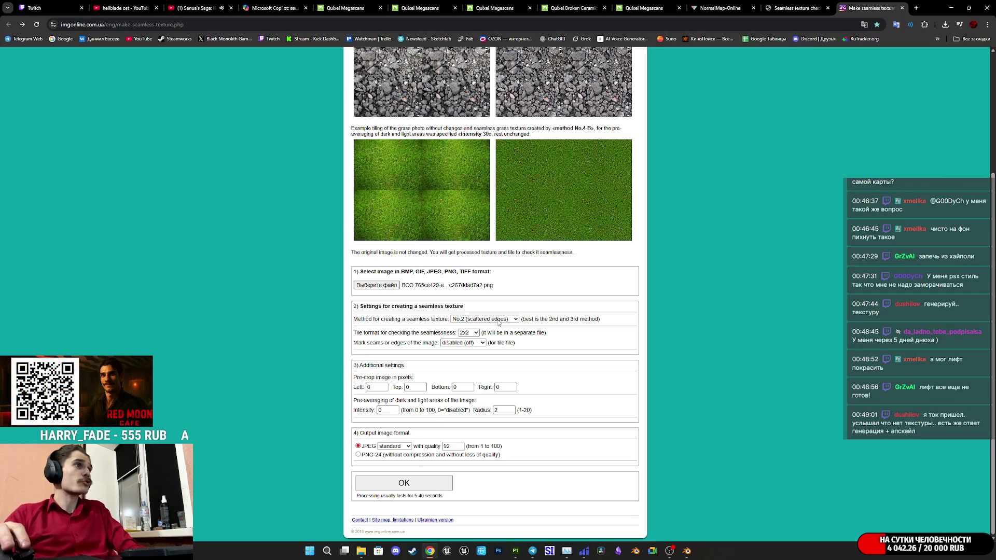
left_click(499, 323)
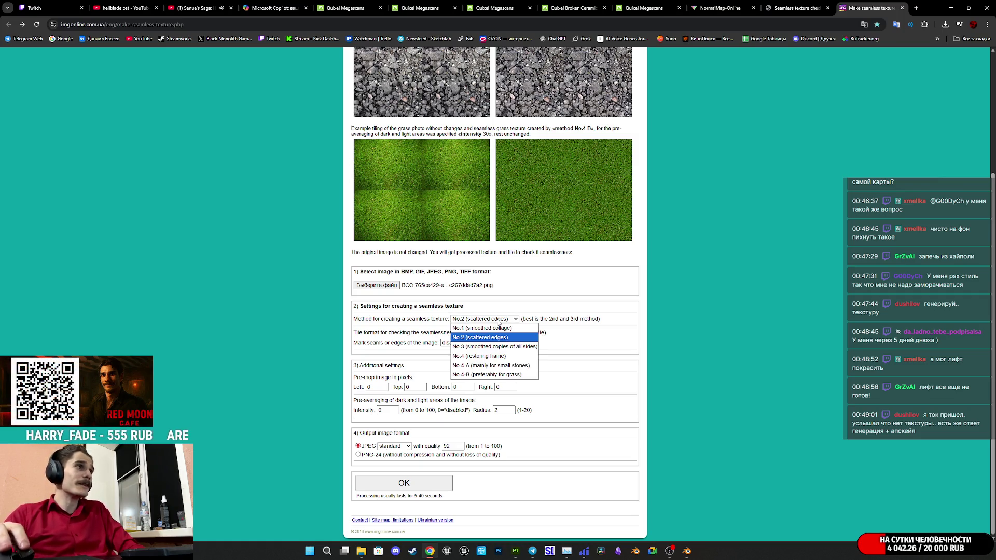
- Process the brick photo with No.4 (restoring frame) and tile the result in the seamless checker
left_click(503, 358)
left_click(428, 484)
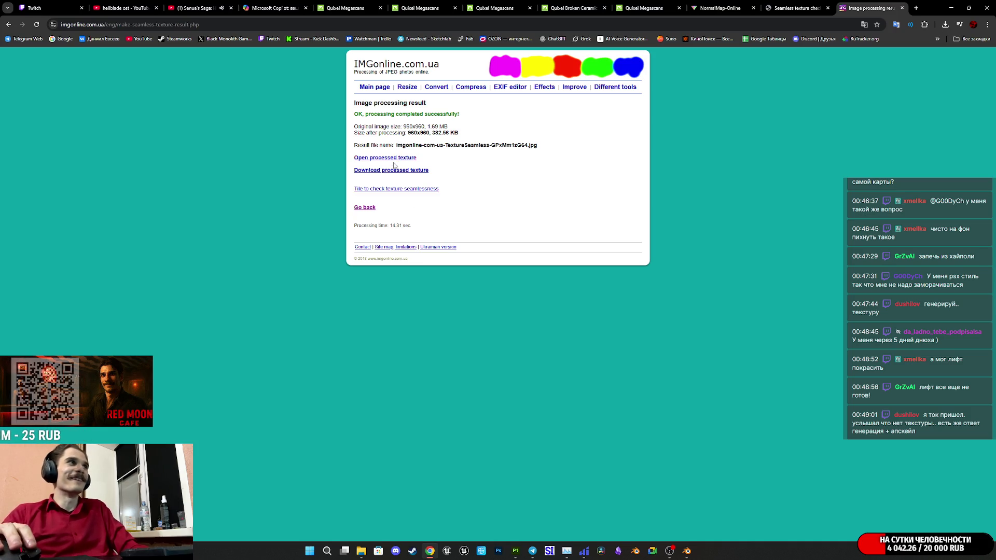
left_click(393, 159)
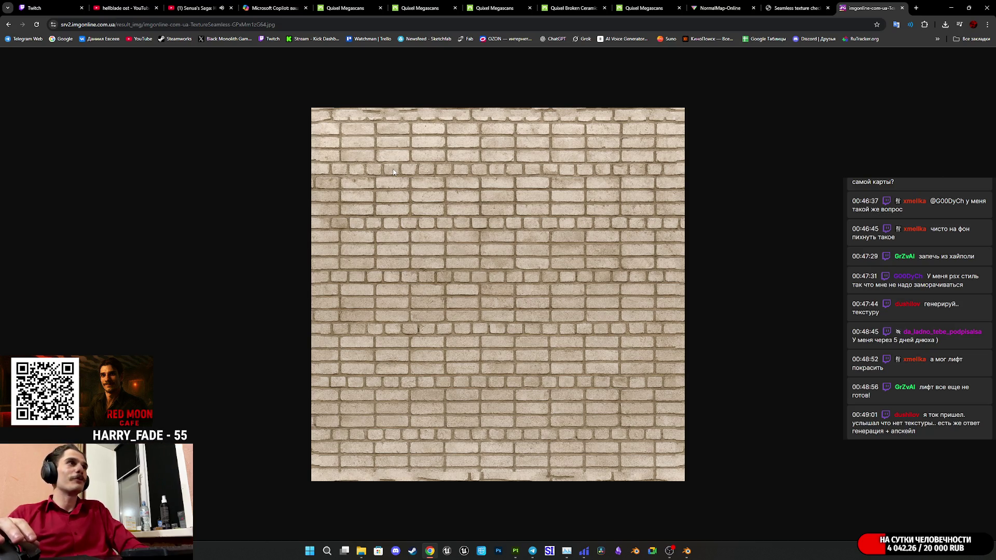
mouse_move(478, 314)
left_mouse_down()
mouse_move(791, 10)
mouse_move(569, 273)
left_mouse_up()
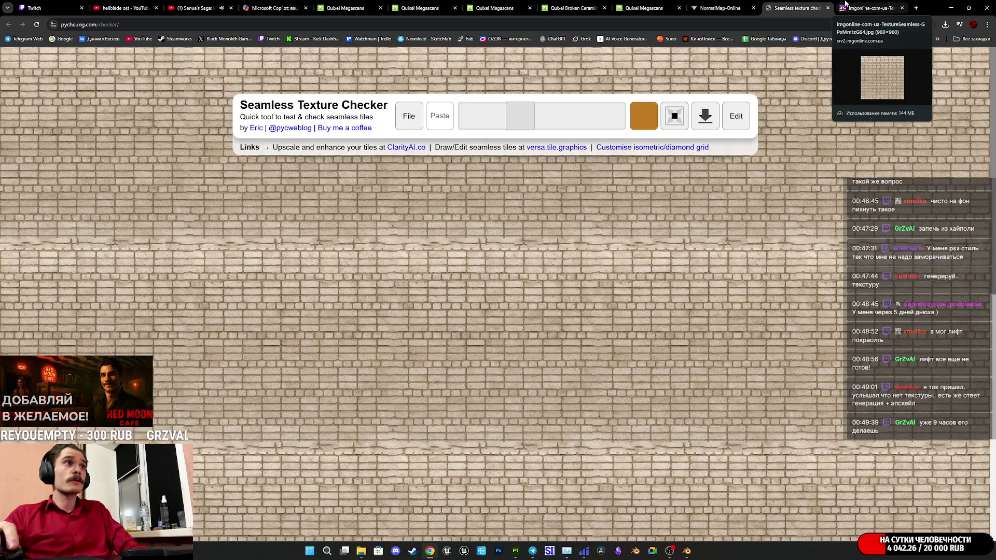
left_click(847, 5)
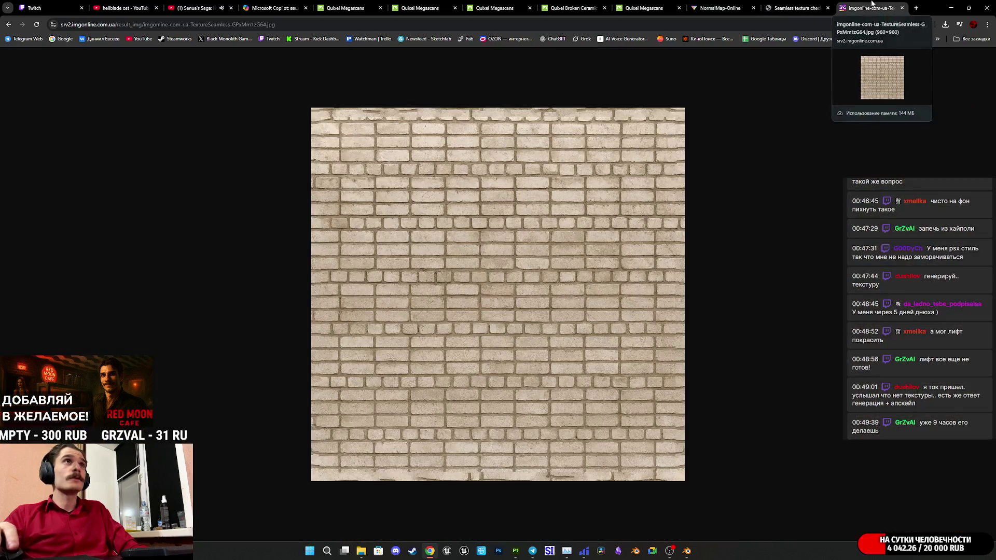
left_click(9, 25)
left_click(503, 319)
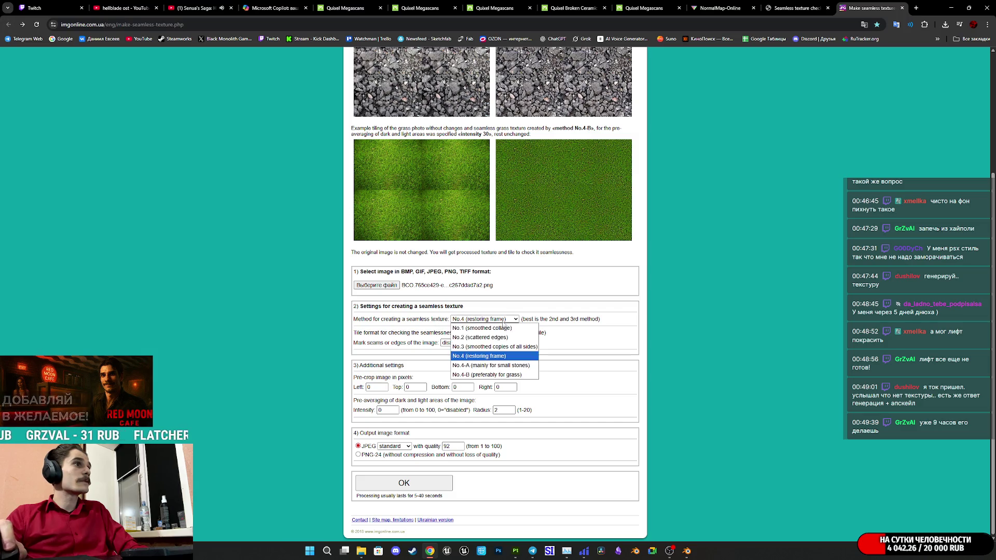
- Process the brick image with No.4-A, tile the 960x960 result in the checker, and return
left_click(499, 365)
left_click(418, 489)
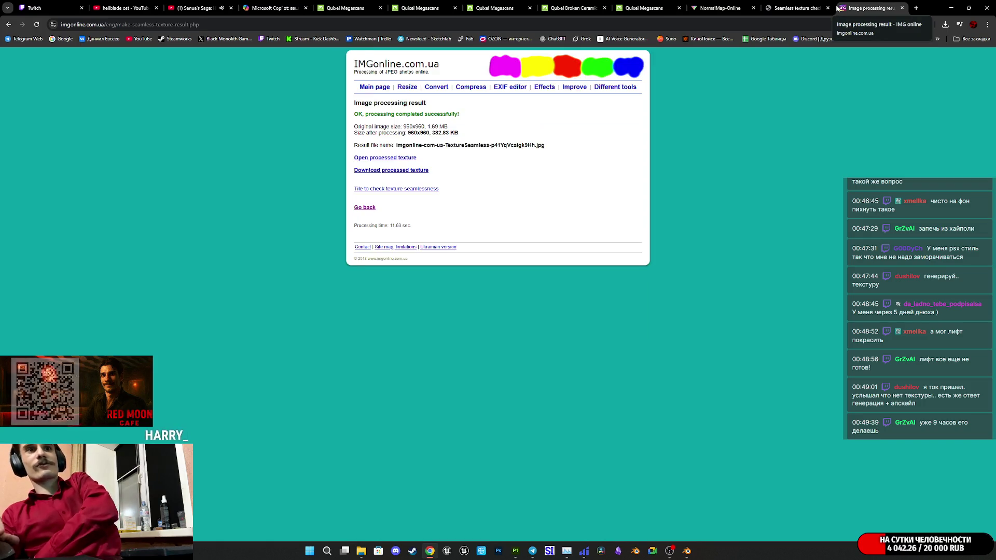
left_click(398, 157)
left_click(398, 157)
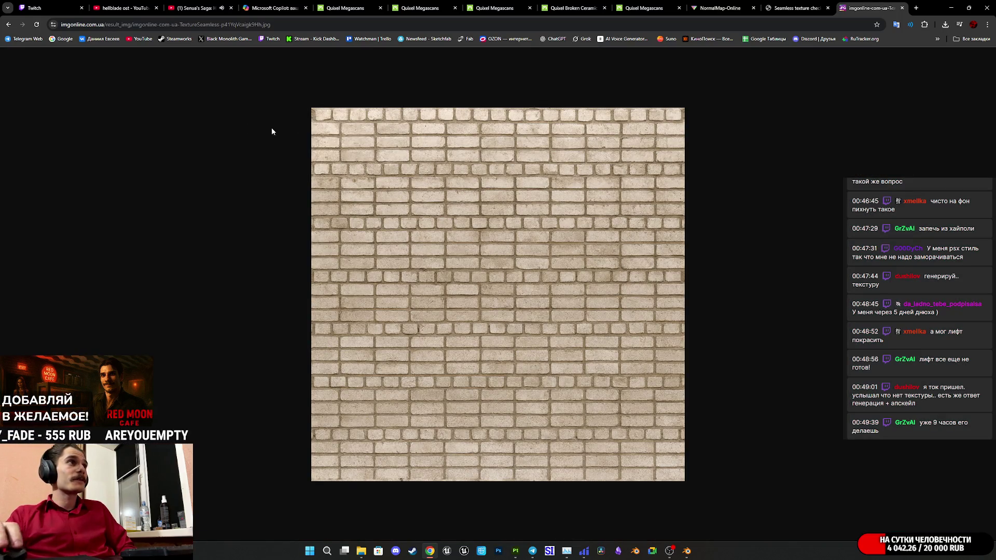
left_click(8, 25)
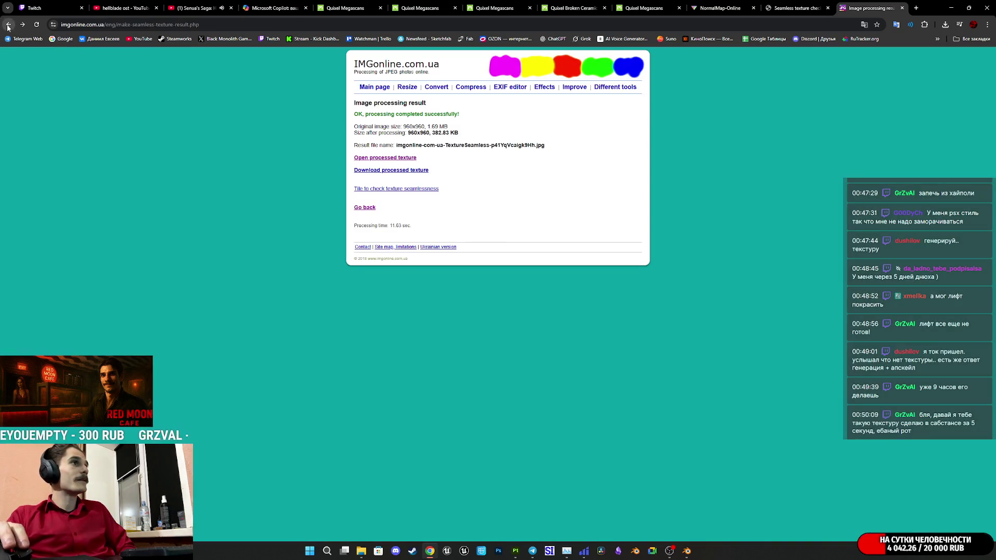
left_click(385, 158)
mouse_move(620, 252)
left_mouse_down()
mouse_move(632, 255)
mouse_move(787, 4)
mouse_move(633, 311)
mouse_move(637, 322)
left_mouse_up()
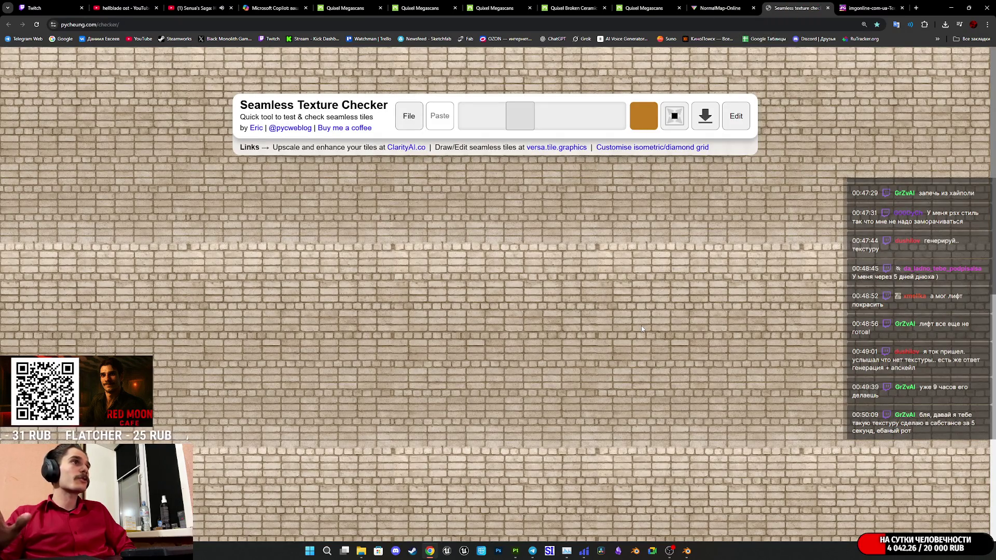
left_click(838, 6)
left_click(8, 24)
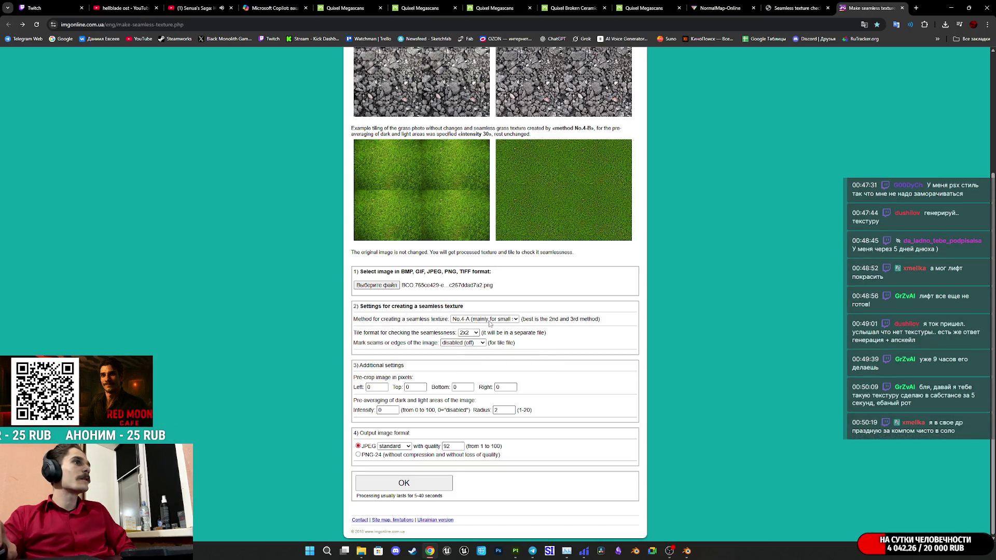
- Process the brick image with method No.4-B and view the result
left_click(490, 319)
left_click(494, 374)
left_click(434, 479)
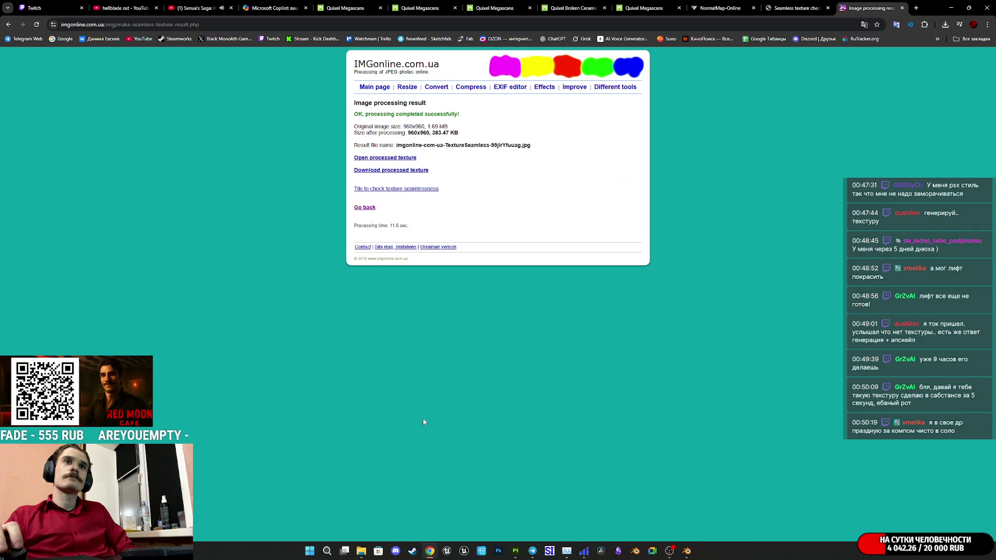
key("Return")
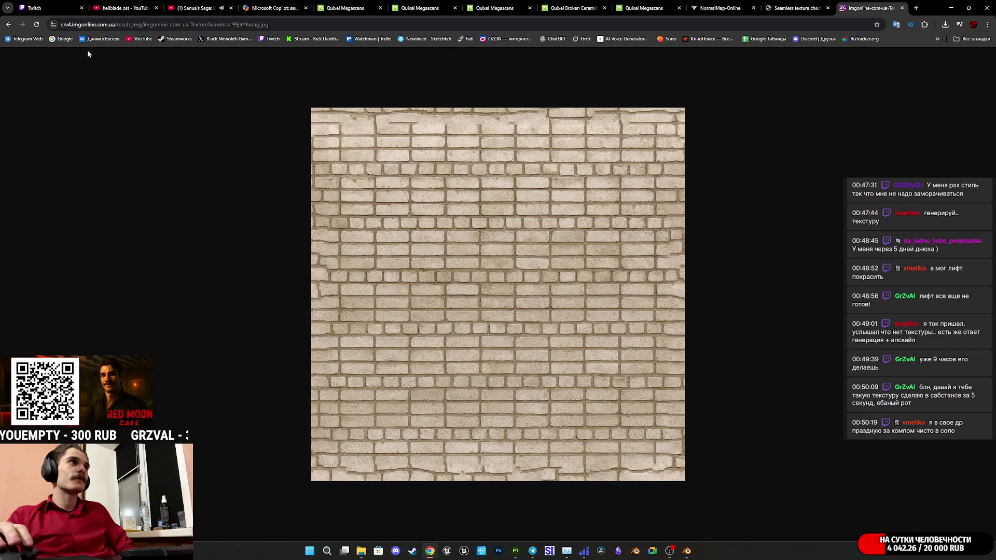
left_click(9, 25)
left_click(9, 24)
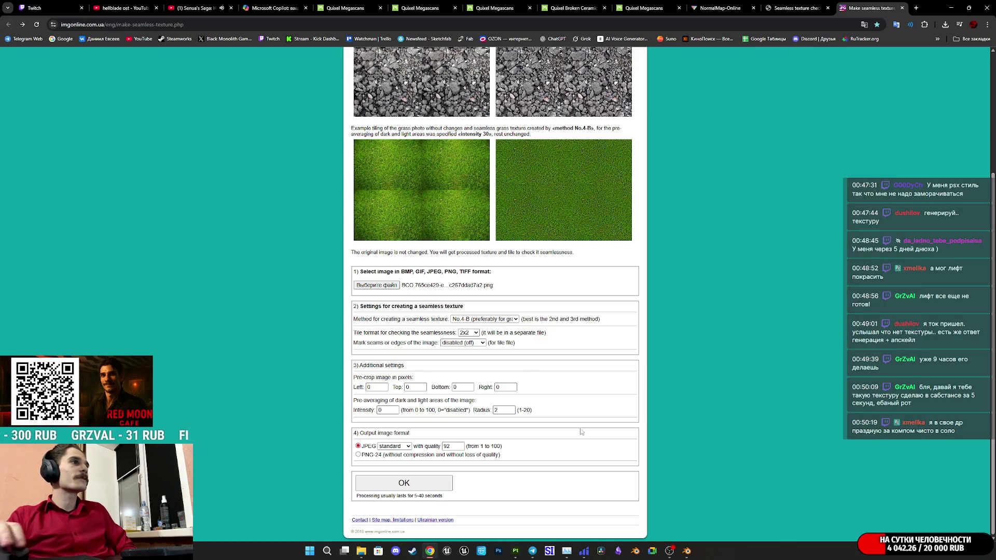
- Reprocess with No.3 (smoothed copies), check its tiling, and start saving the image
left_click(486, 318)
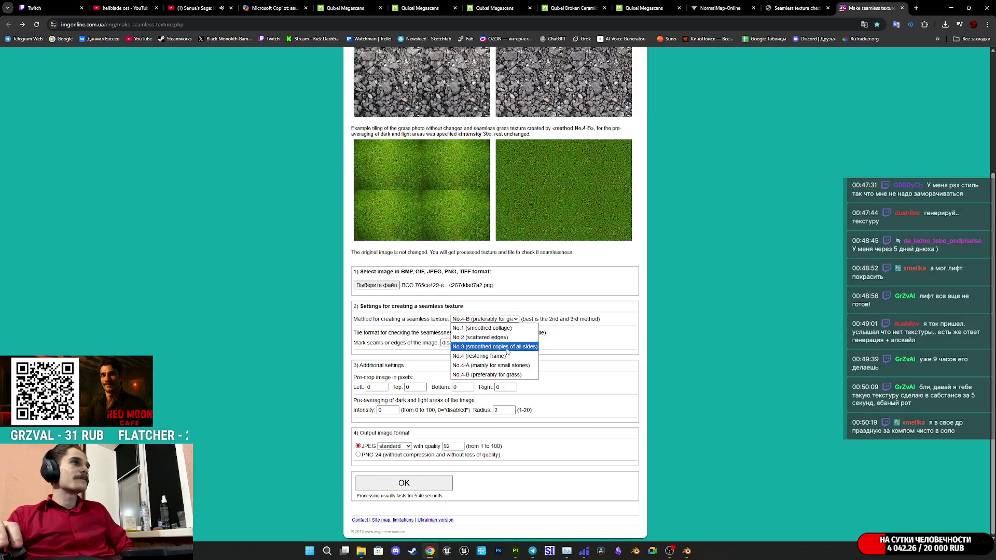
left_click(507, 347)
left_click(427, 485)
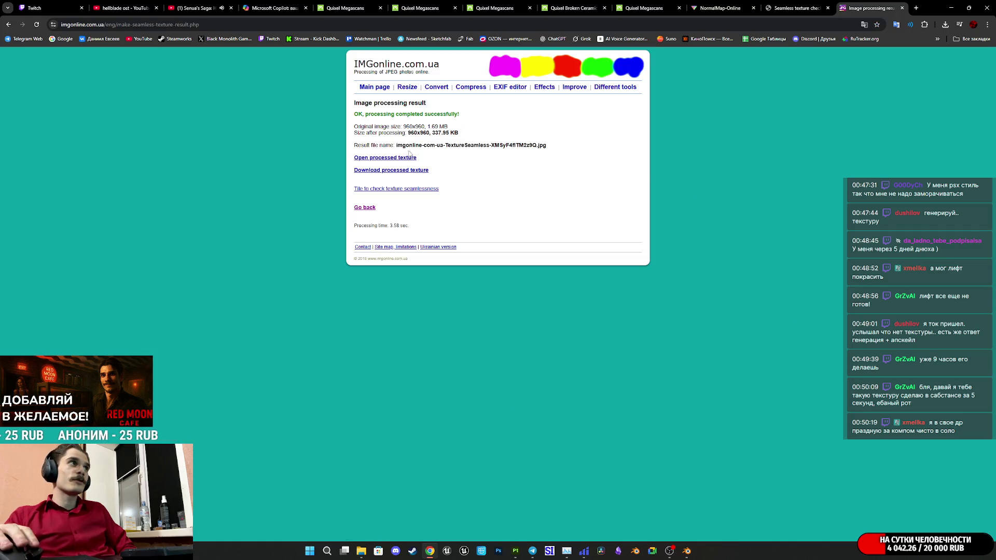
left_click(399, 159)
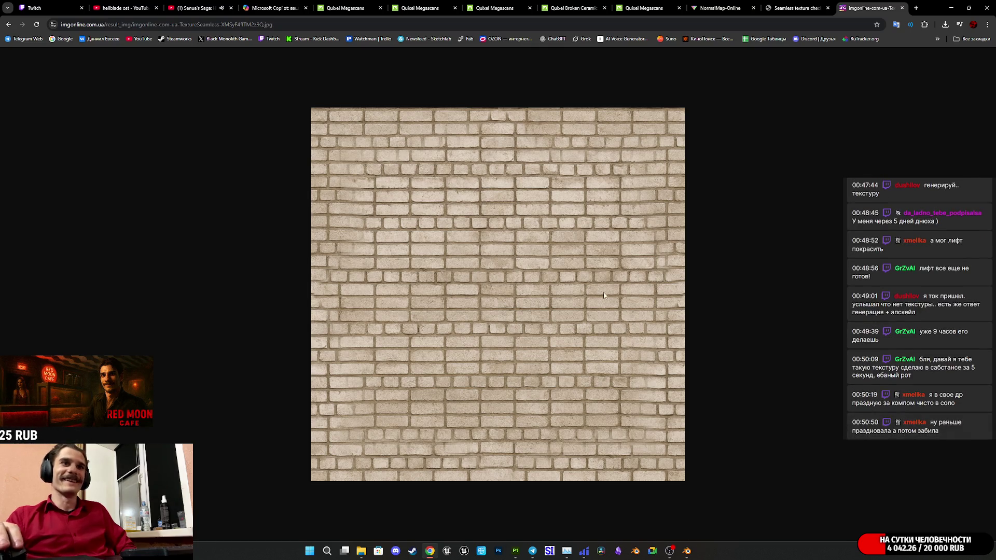
left_click(792, 8)
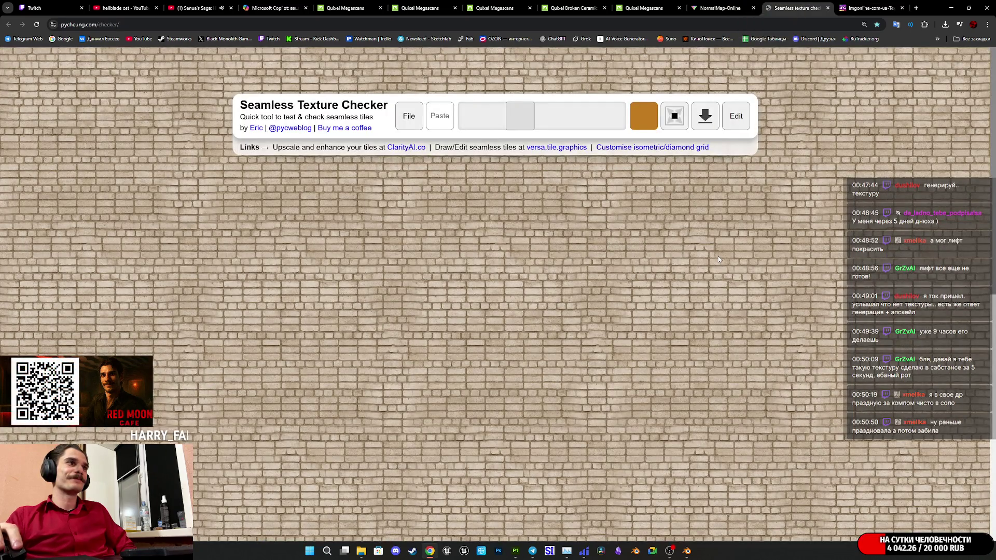
key("ctrl+Tab")
key("ctrl+s")
type("Щ")
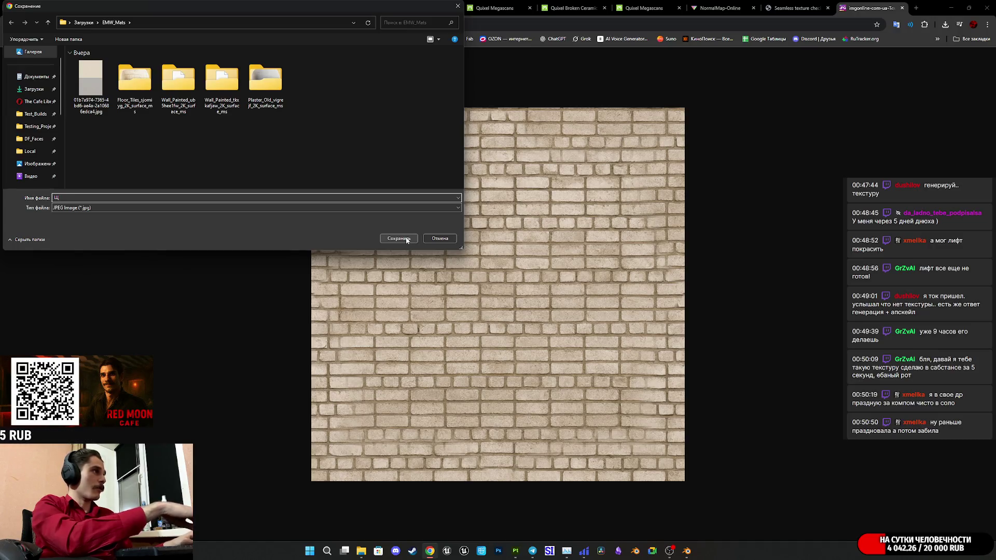
- Save the No.3 brick texture as OW_BC.jpg in the EMW_Mats folder
key("BackSpace")
type("O")
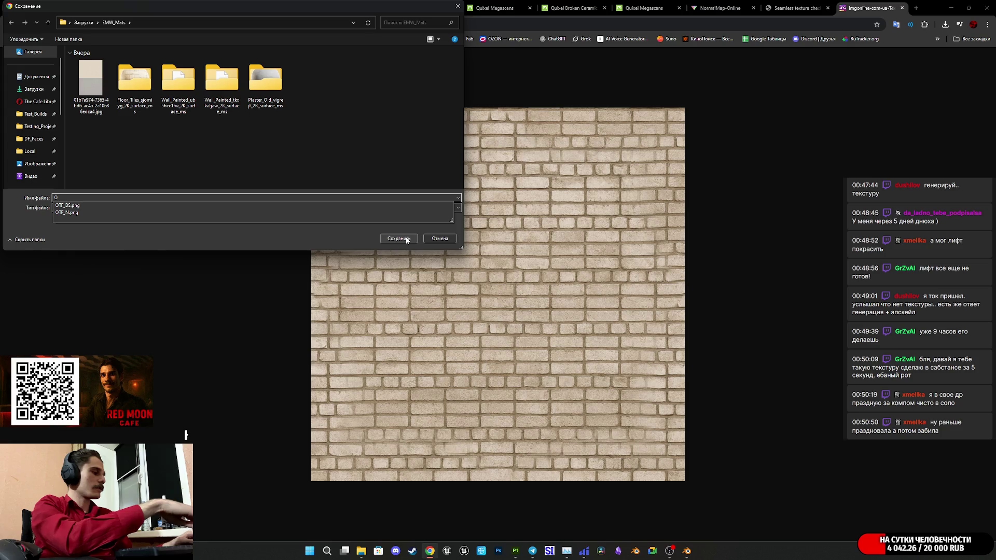
type("W")
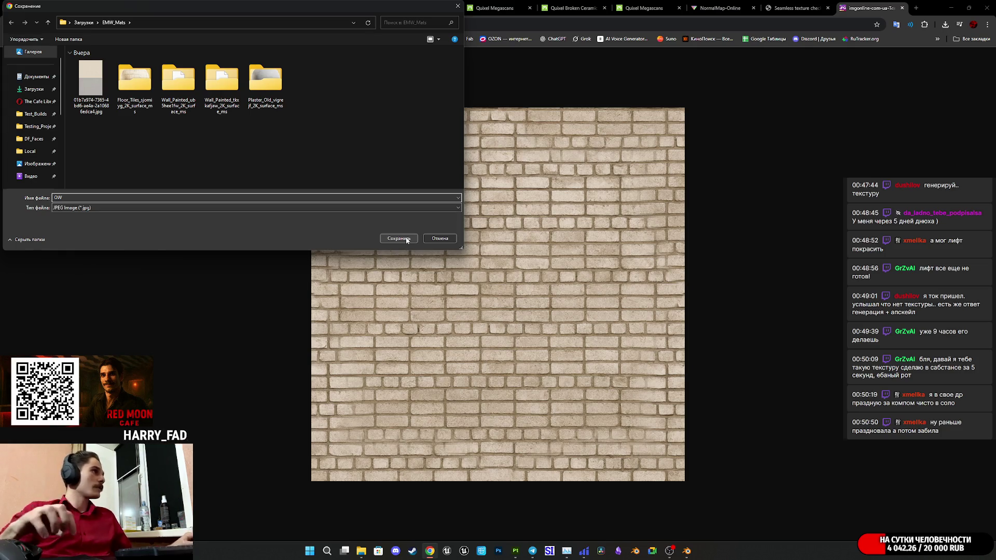
type("_BS")
key("BackSpace")
type("C")
left_click(405, 240)
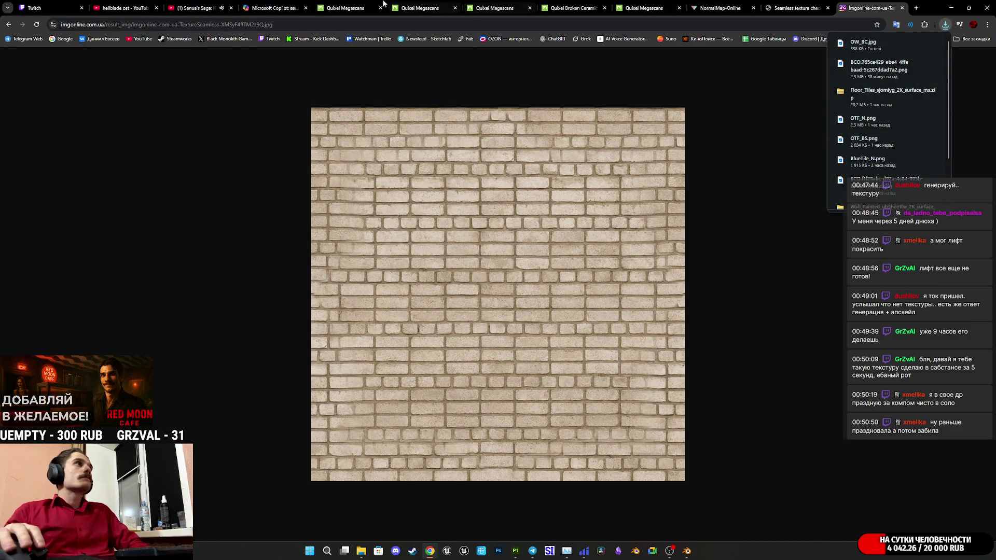
- Close the Quixel Broken Ceramic tab and switch to the NormalMap-Online tab
left_click(618, 5)
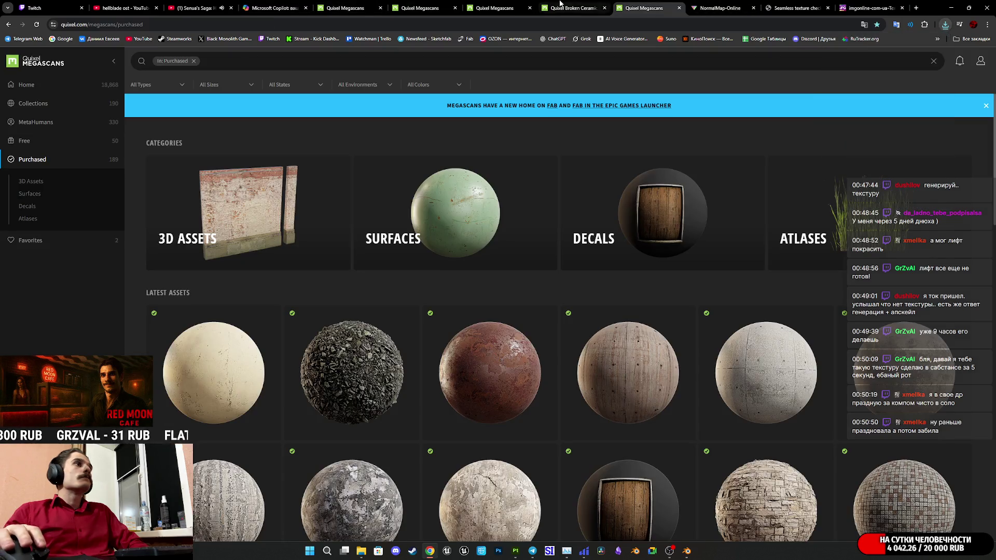
left_click(555, 4)
middle_click(556, 4)
left_click(430, 4)
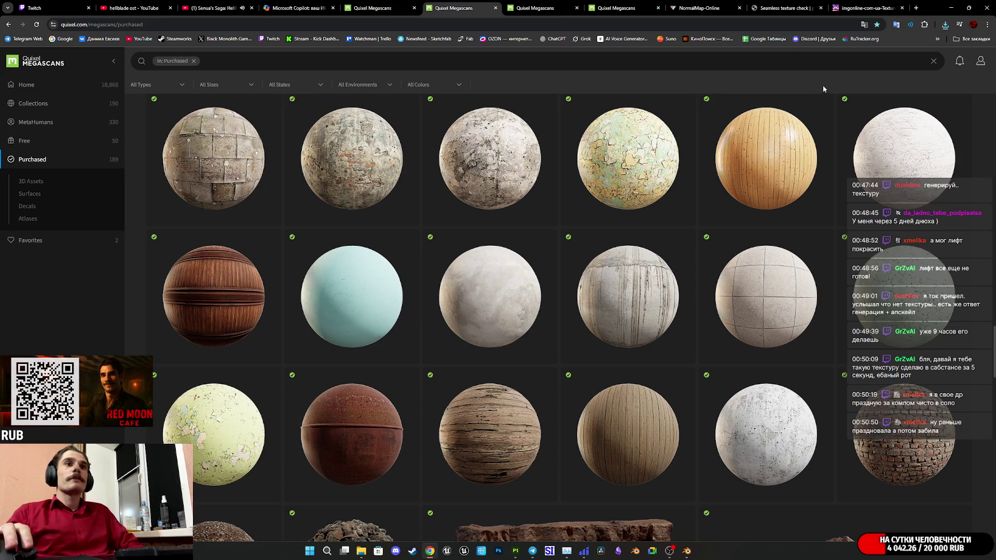
left_click(785, 3)
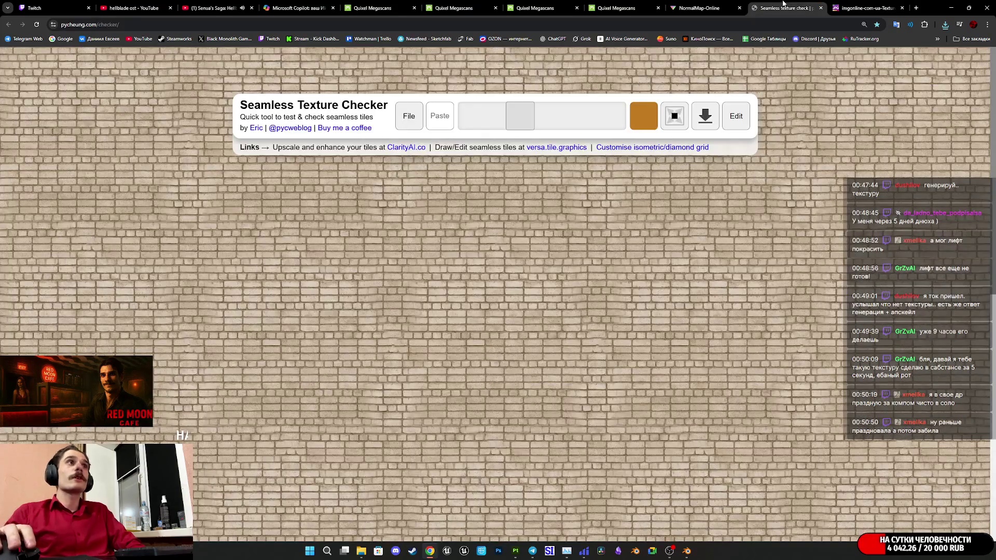
left_click(876, 3)
key("ctrl+shift+Tab")
key("ctrl+shift+Tab")
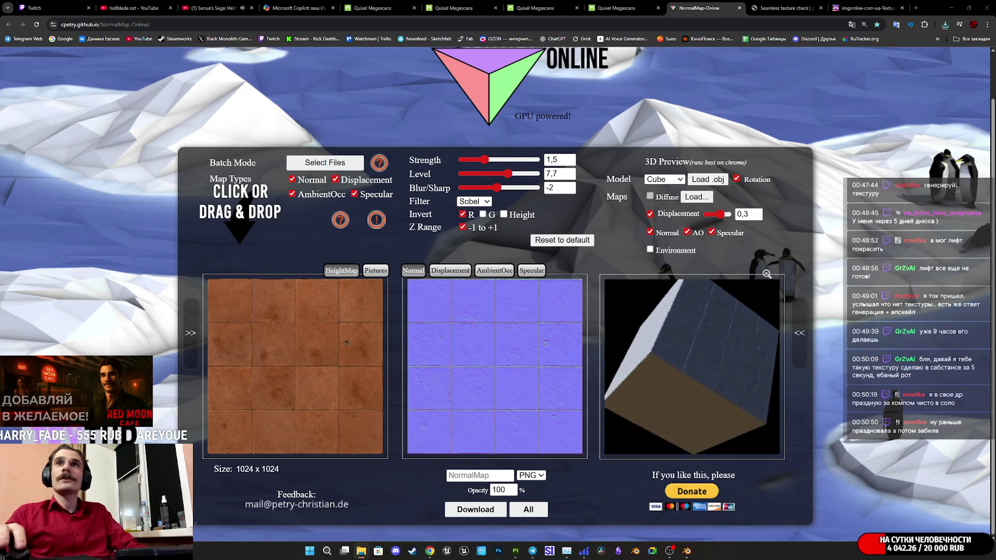
- Use the brick image as height map, set strength 0,81, and save the normal map as OW_N.png
mouse_move(995, 348)
left_mouse_down()
mouse_move(810, 365)
mouse_move(490, 366)
mouse_move(508, 365)
left_mouse_up()
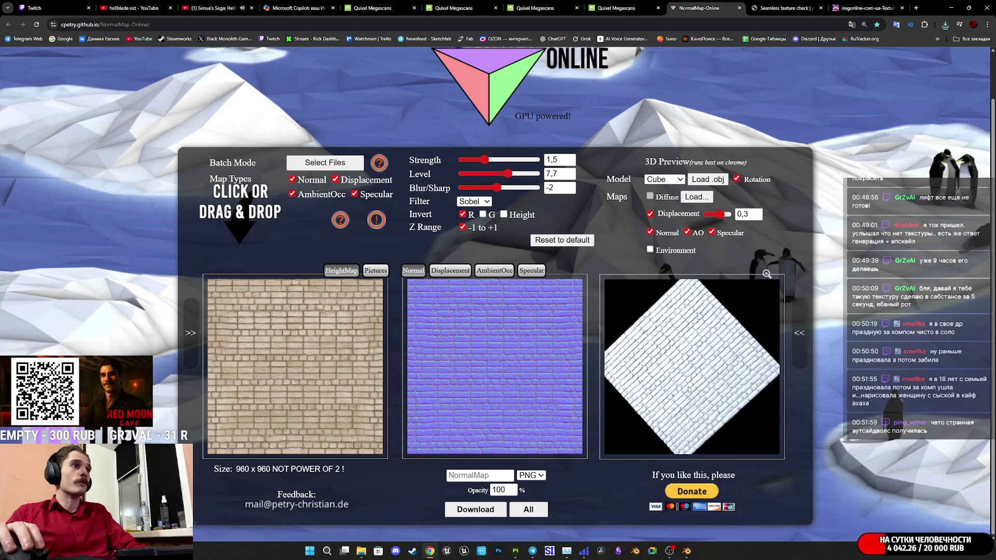
left_click_drag(484, 161, 478, 169)
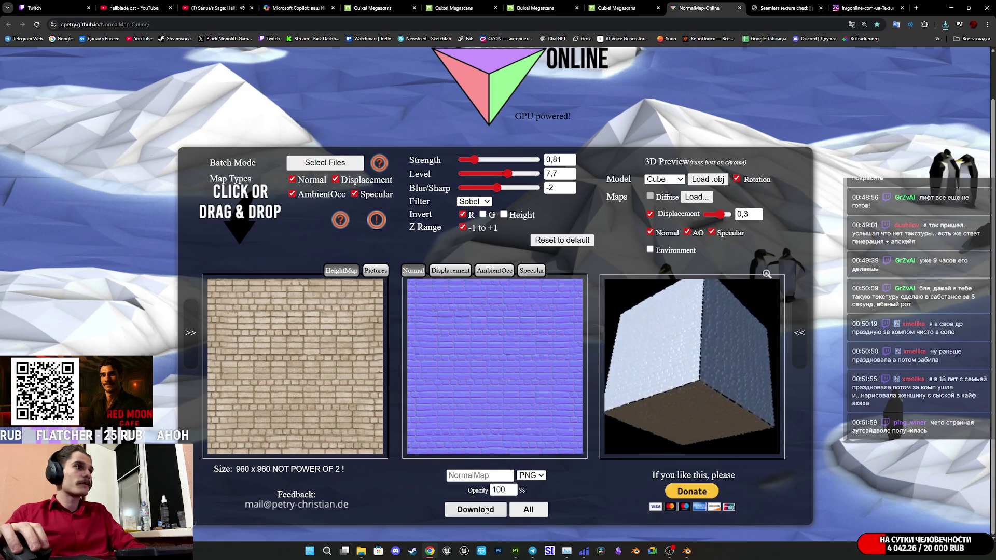
left_click(523, 333)
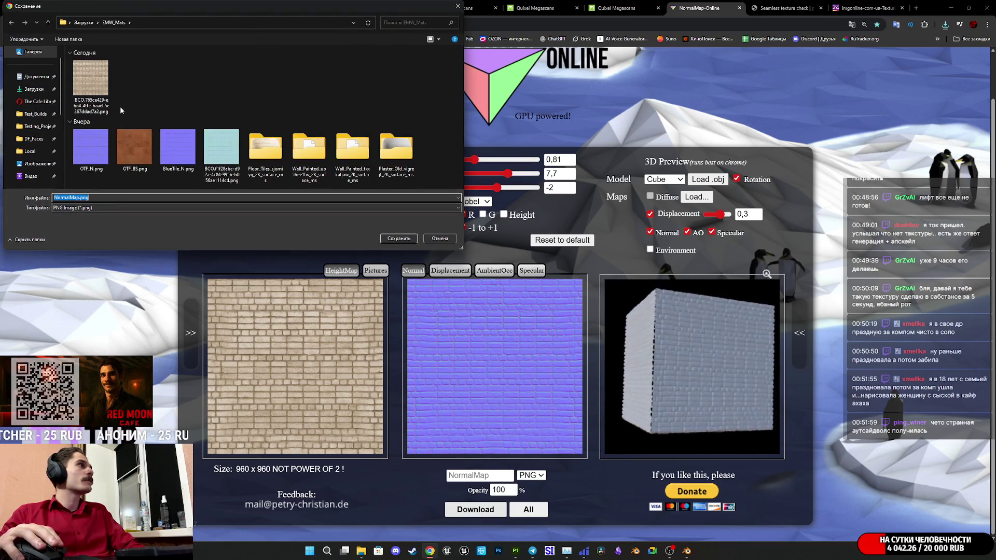
left_click(90, 150)
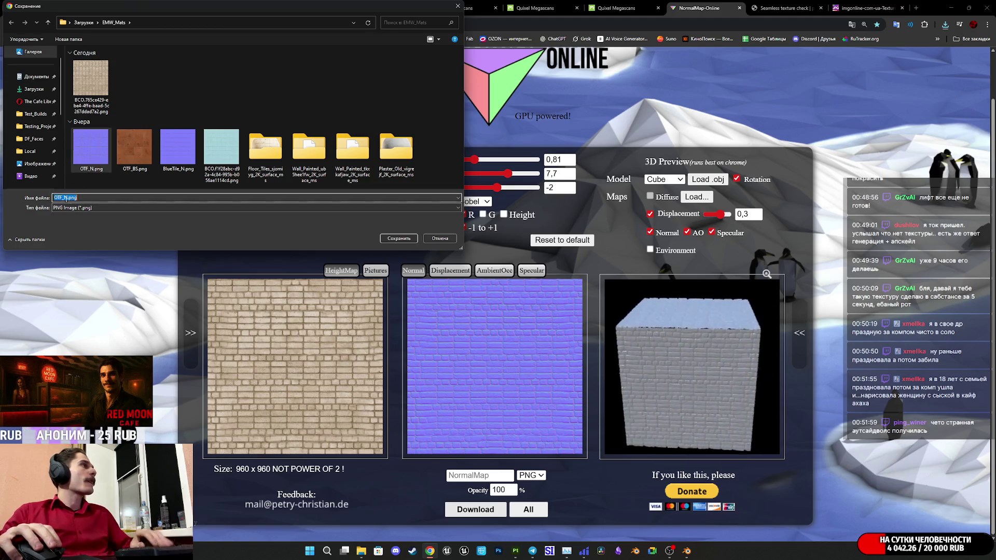
left_click(62, 197)
key("BackSpace")
key("BackSpace")
key("BackSpace")
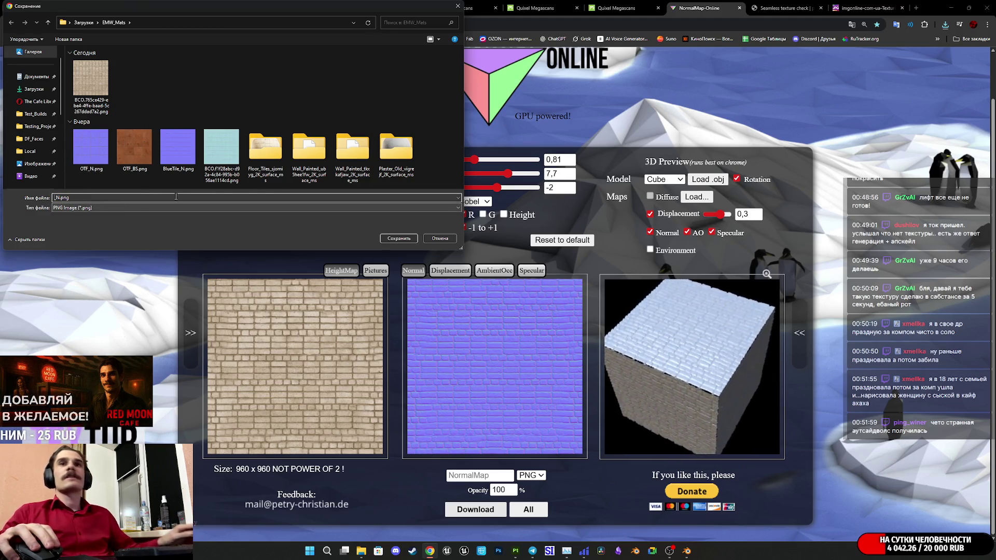
type("OW")
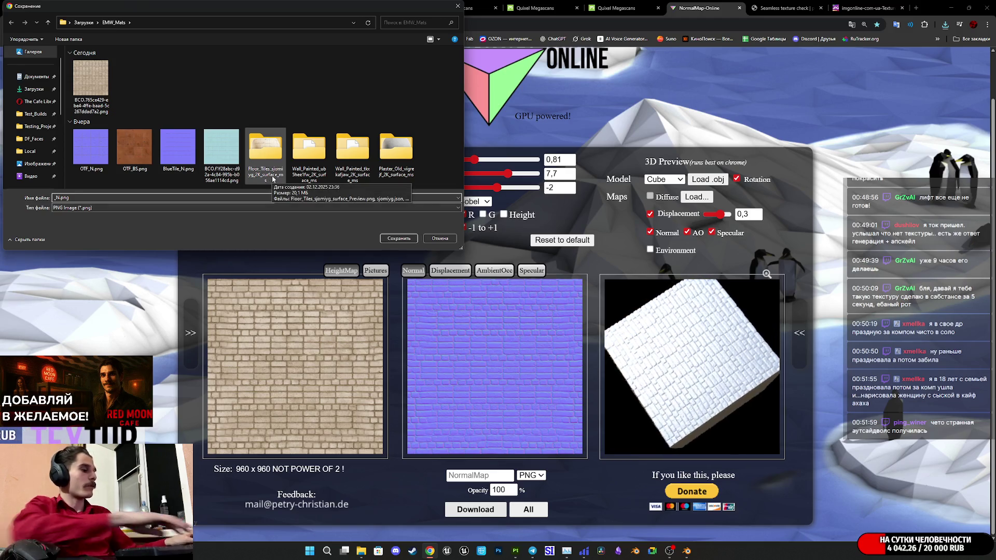
left_click(399, 238)
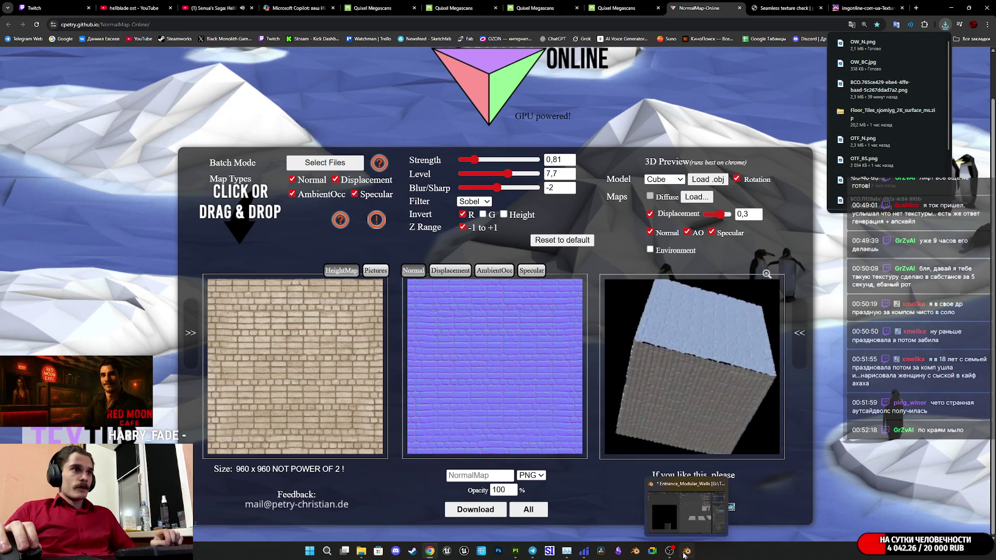
- Leave Blender's floor tile scene and bring Substance 3D Painter's Entrance_Modular_Walls project to the front
left_click(685, 553)
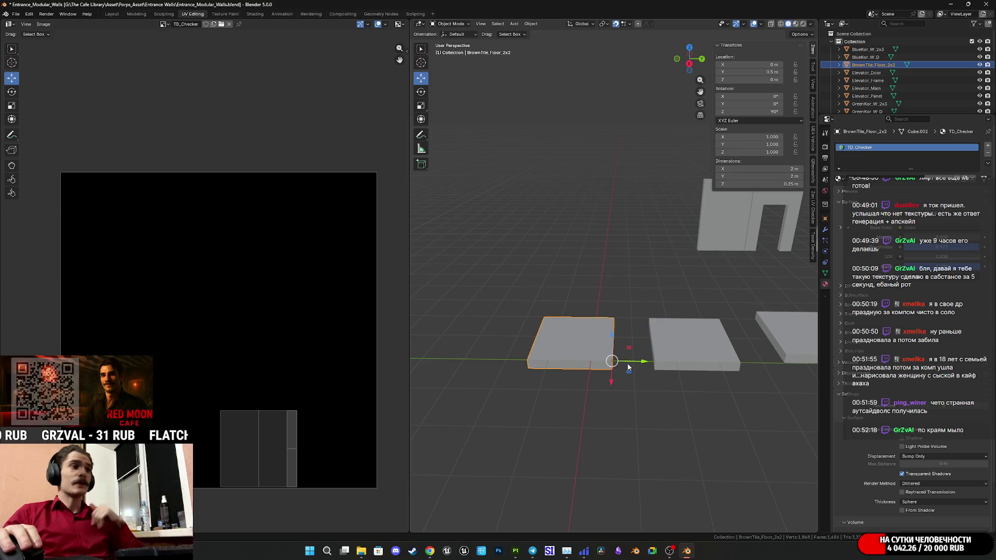
mouse_move(532, 551)
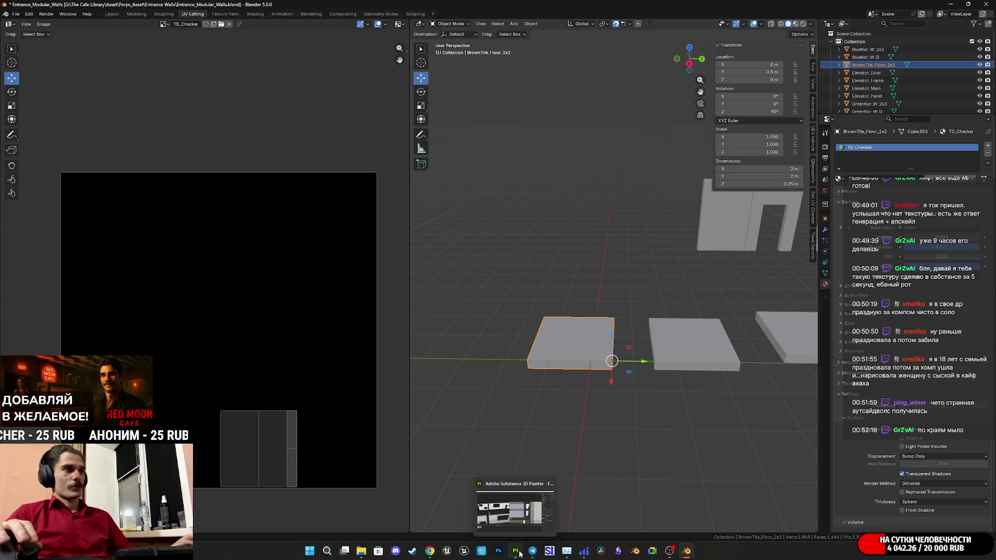
left_click(546, 480)
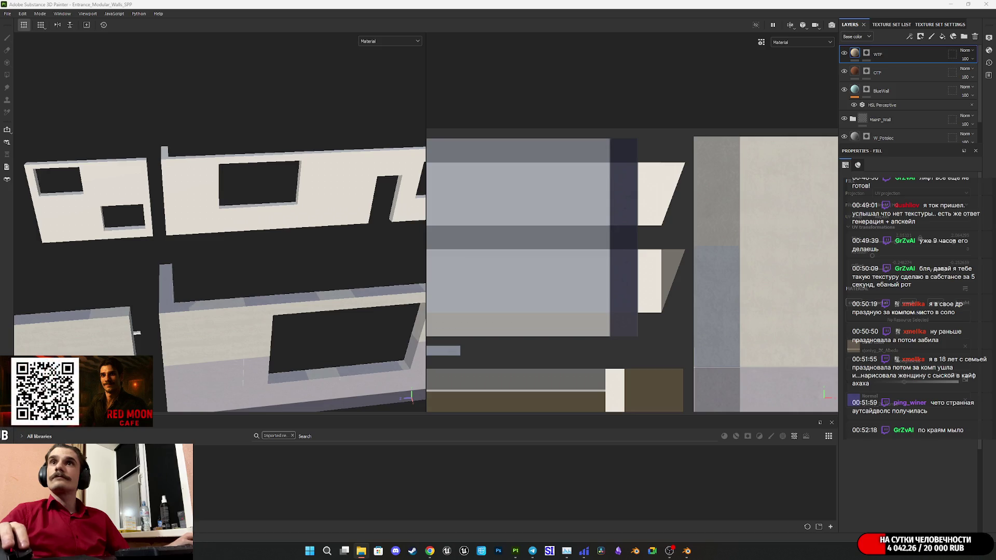
- Import OW_BC.jpg and OW_N.png into the project, both with texture usage
mouse_move(642, 503)
left_mouse_down()
mouse_move(519, 482)
mouse_move(519, 474)
left_mouse_up()
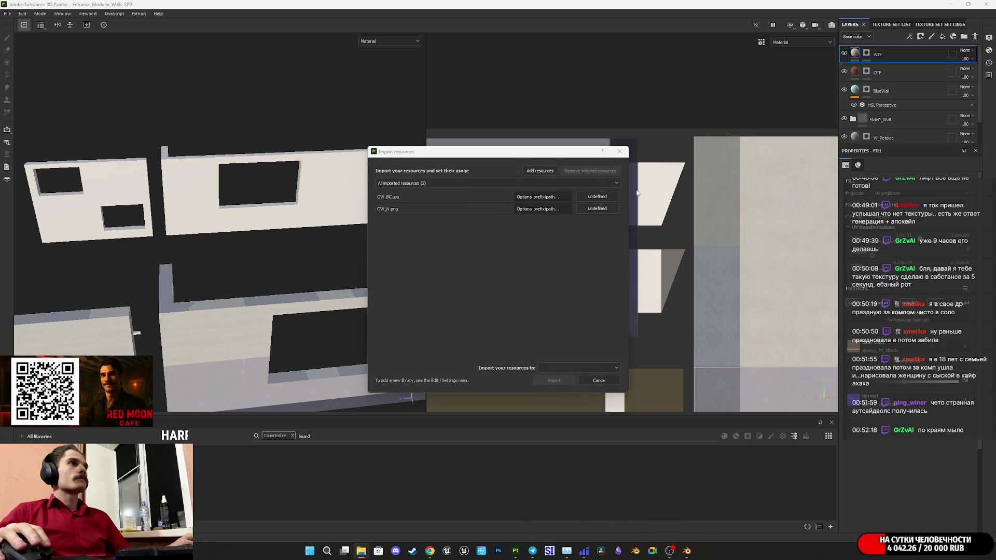
left_click(598, 196)
left_click(602, 218)
left_click(598, 208)
left_click(602, 230)
left_click(599, 371)
left_click(570, 387)
left_click(558, 381)
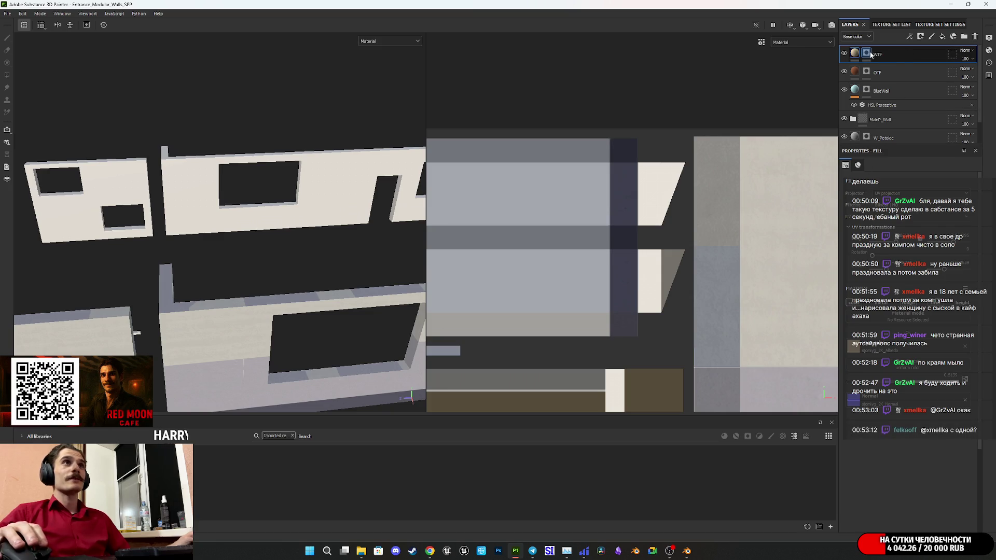
- Duplicate the WTF fill layer and clear the copy's mask
left_click_drag(905, 55, 899, 49)
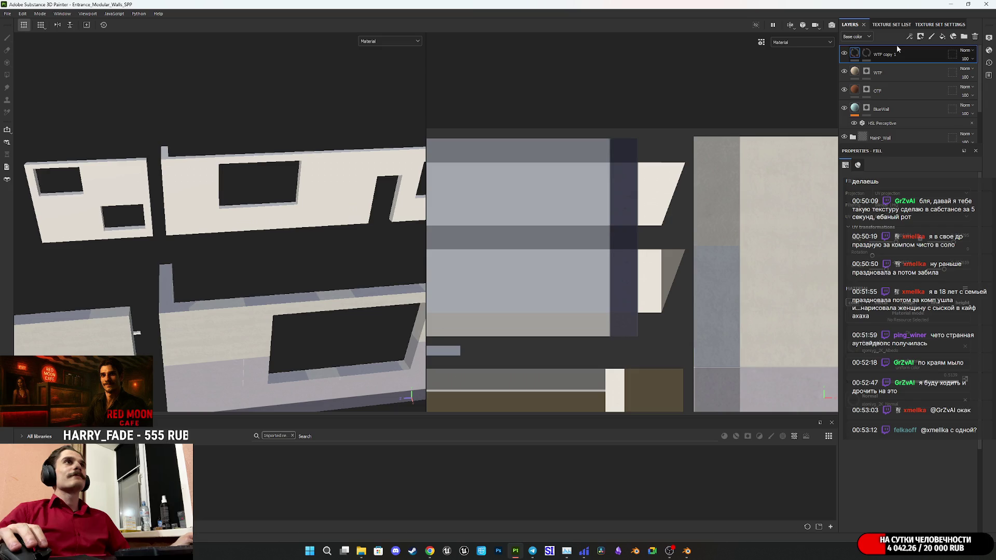
right_click(867, 53)
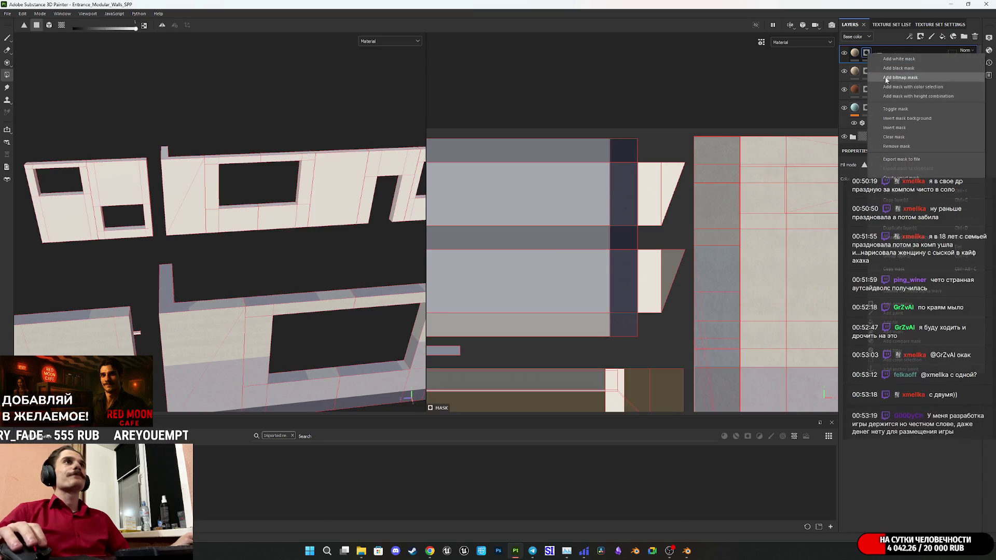
left_click(909, 139)
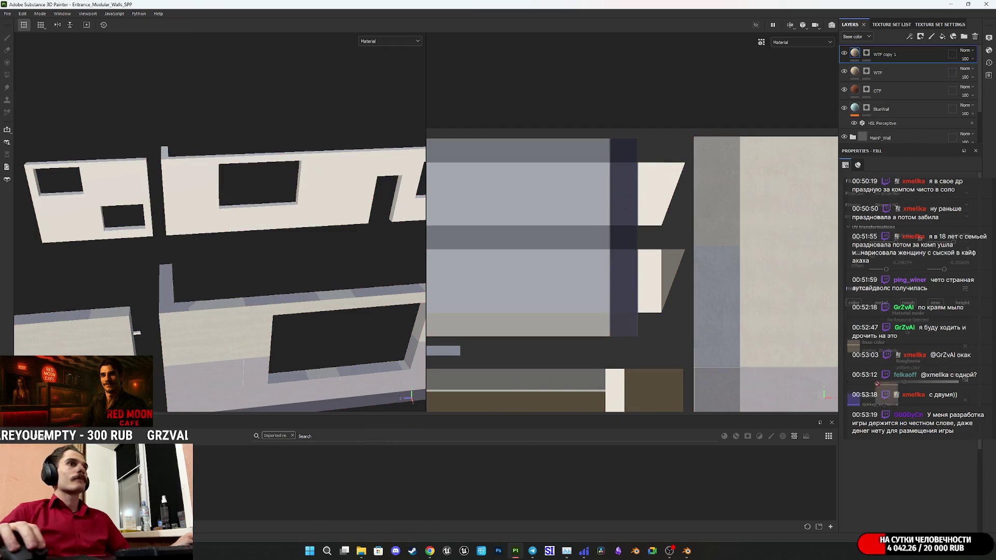
- Drop a resource onto the copy's mask and switch to Polygon Fill (P) to select the wall
mouse_move(698, 414)
left_mouse_down()
mouse_move(887, 402)
mouse_move(882, 72)
mouse_move(869, 55)
left_mouse_up()
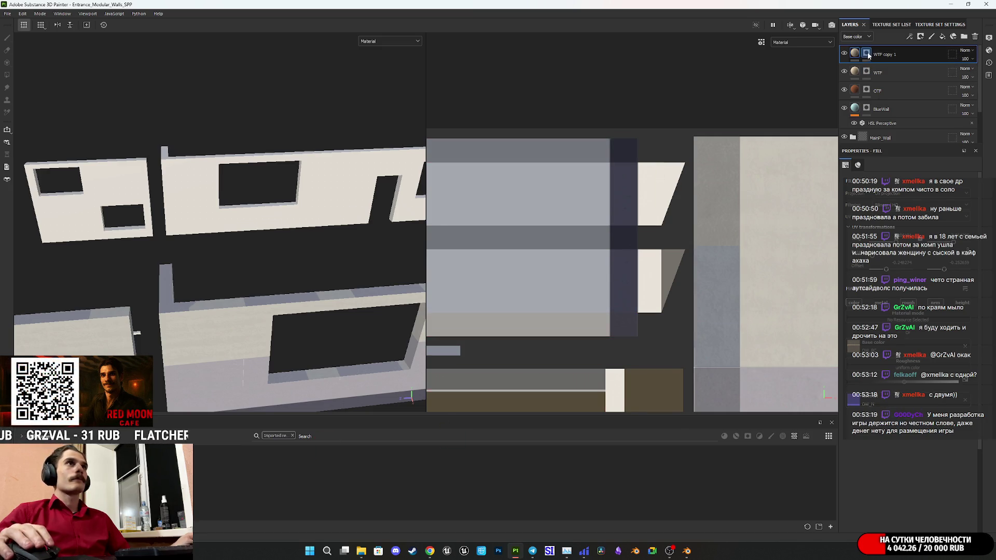
key("p")
scroll(303, 266, "down", 5)
scroll(299, 267, "up", 5)
scroll(299, 269, "up", 3)
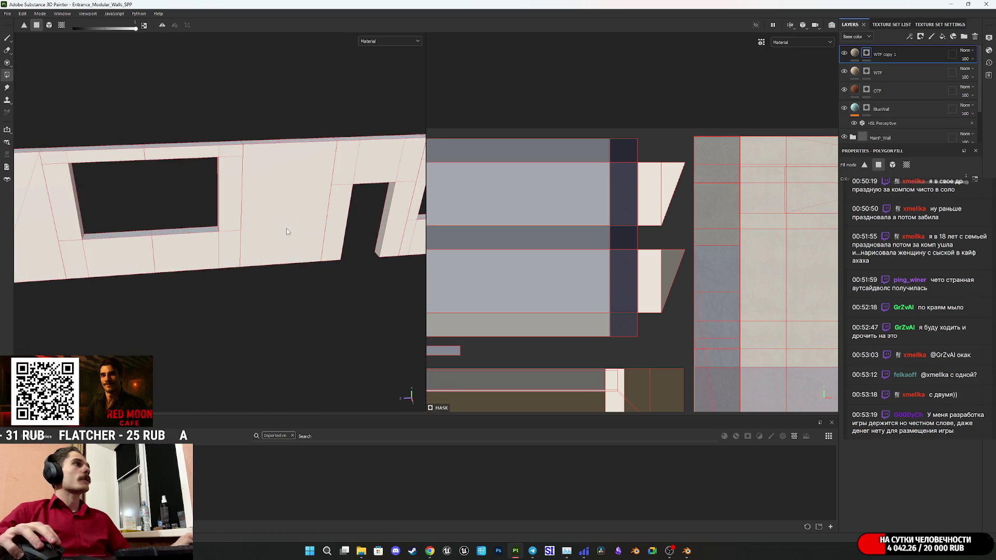
- On the copied layer, scale the bricks smaller and reposition the brick tile in the UV view
left_click(856, 54)
middle_click_drag(659, 252, 636, 221)
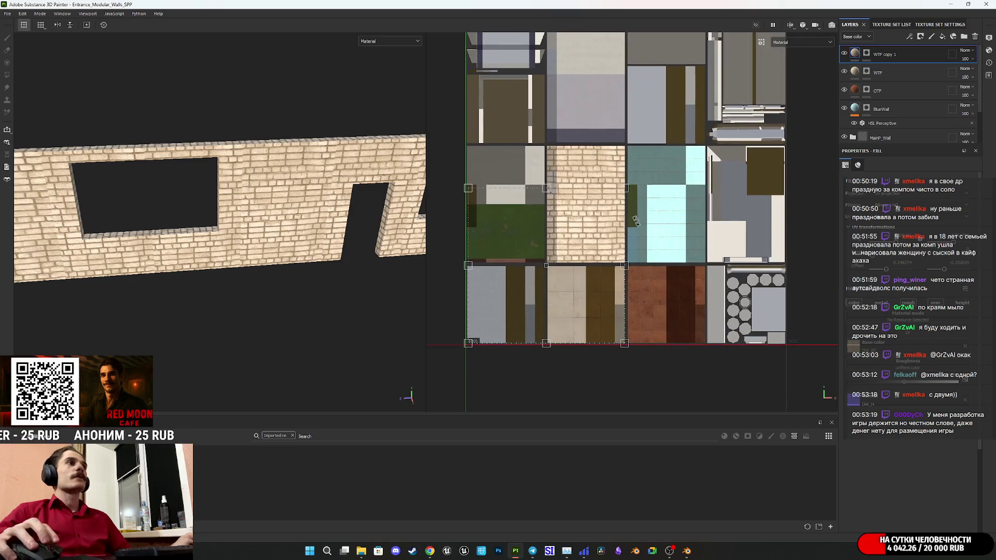
mouse_move(469, 344)
left_mouse_down()
mouse_move(545, 267)
mouse_move(584, 263)
mouse_move(572, 265)
left_mouse_up()
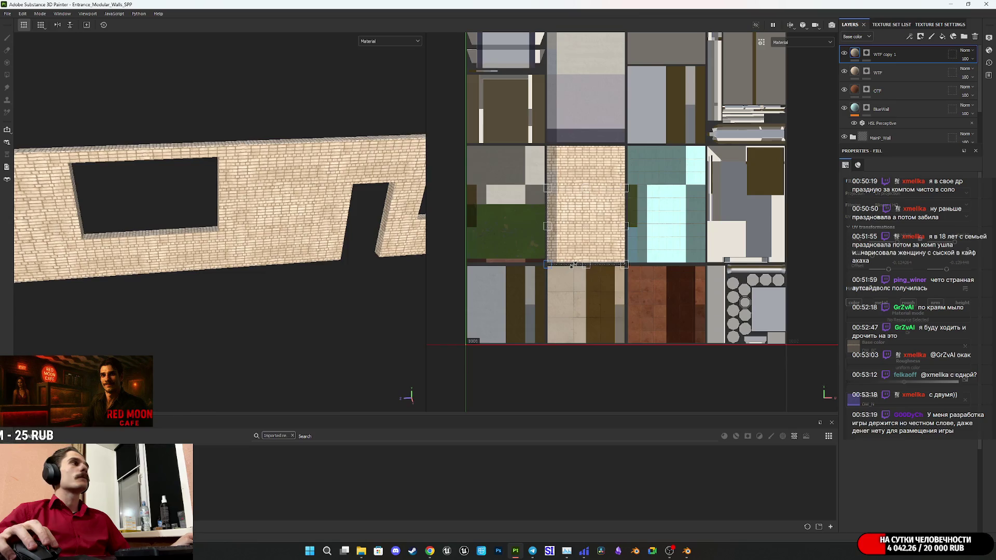
scroll(296, 251, "up", 5)
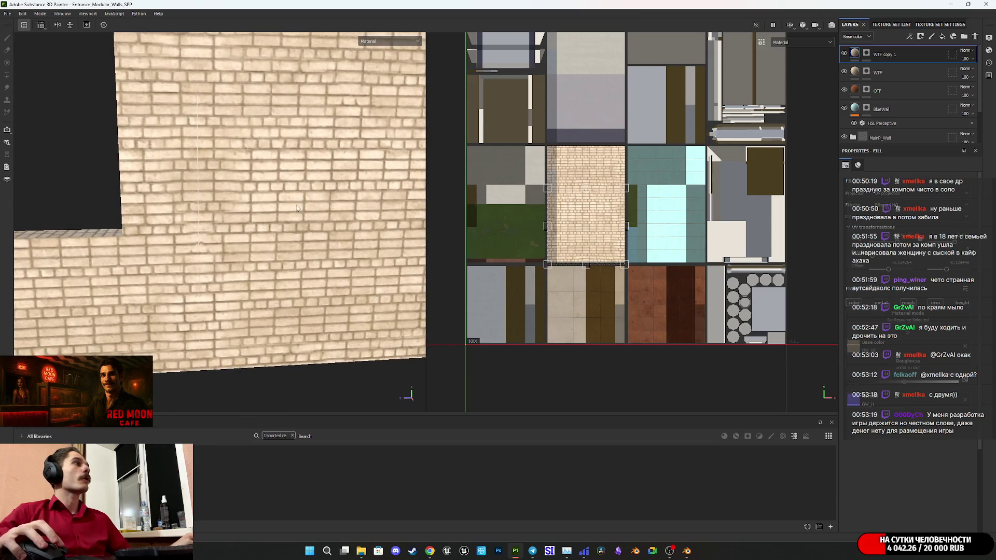
scroll(585, 243, "up", 2)
scroll(585, 243, "up", 3)
mouse_move(525, 265)
middle_mouse_down()
mouse_move(672, 269)
mouse_move(621, 298)
mouse_move(654, 268)
middle_mouse_up()
scroll(654, 268, "up", 1)
left_click_drag(607, 331, 597, 343)
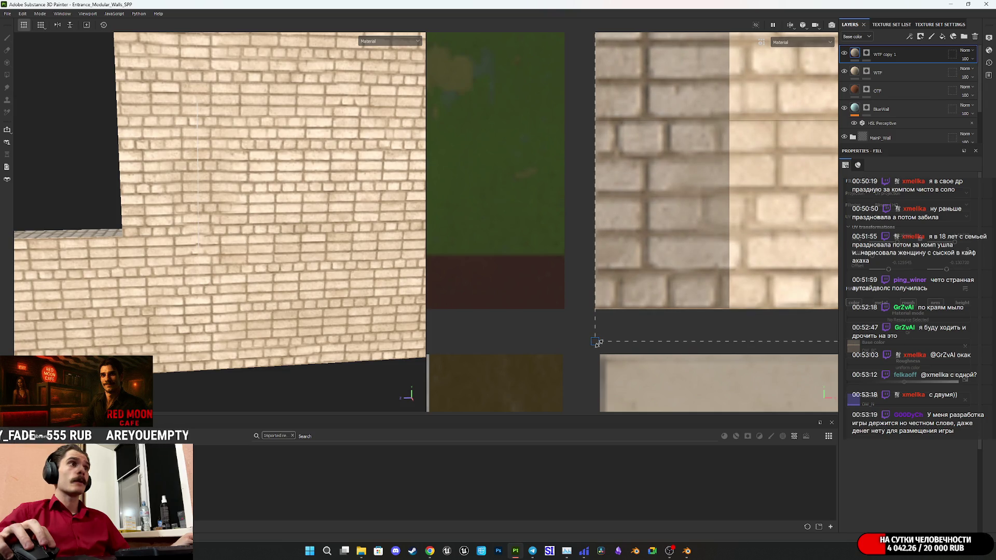
left_click_drag(598, 343, 702, 255)
scroll(745, 256, "up", 5)
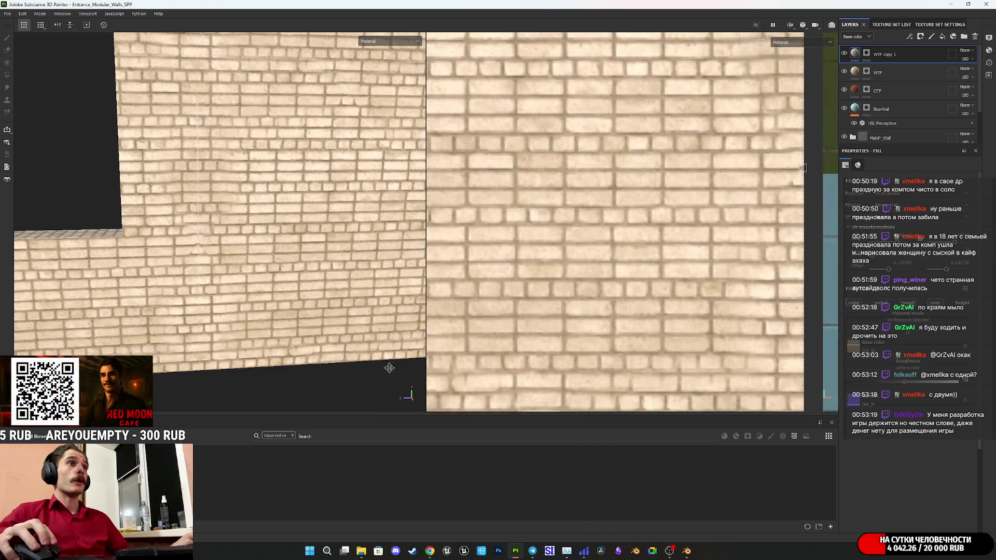
scroll(722, 244, "up", 5)
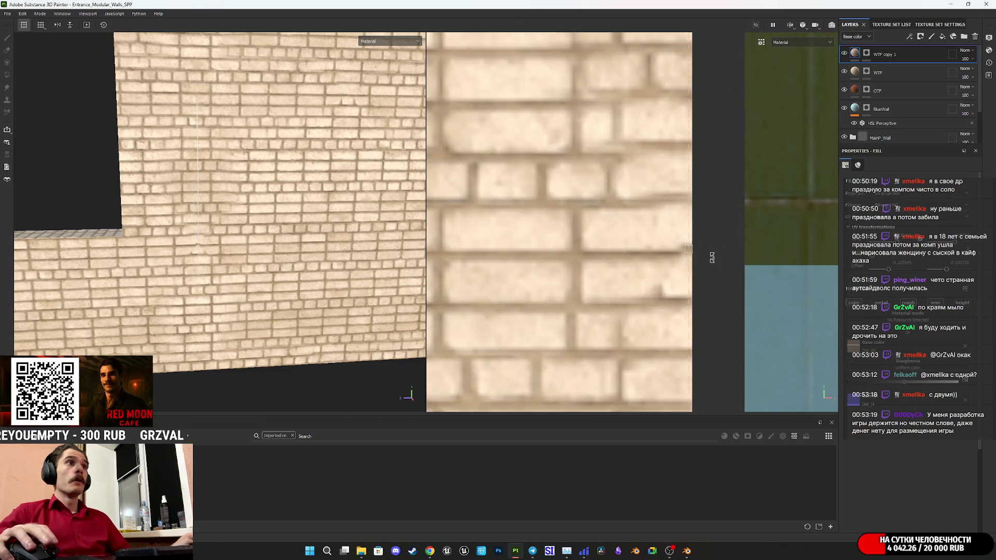
left_click_drag(673, 243, 677, 242)
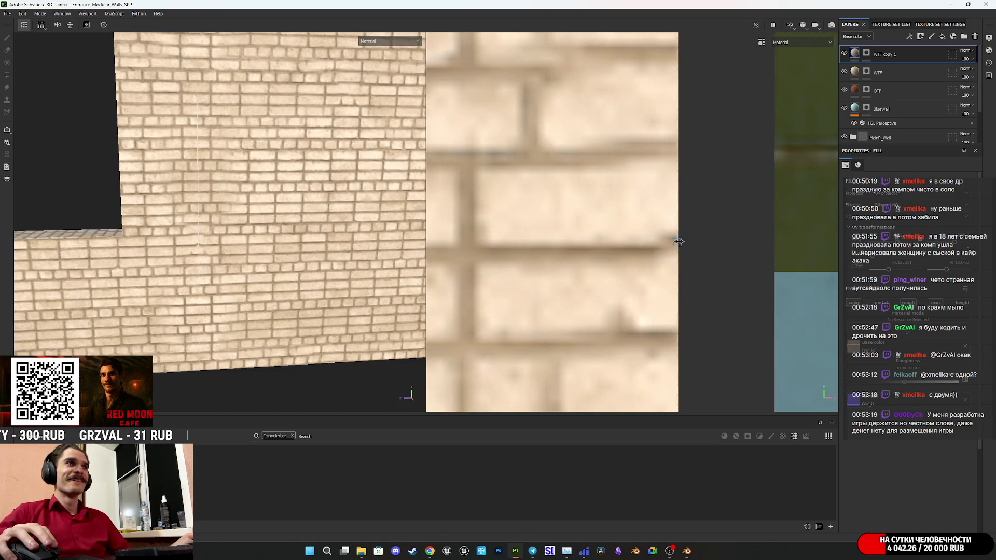
- Nudge the brick projection up a few pixels, then check the wall and window in 3D
scroll(630, 231, "down", 10)
middle_click_drag(607, 240, 607, 290)
scroll(608, 293, "up", 4)
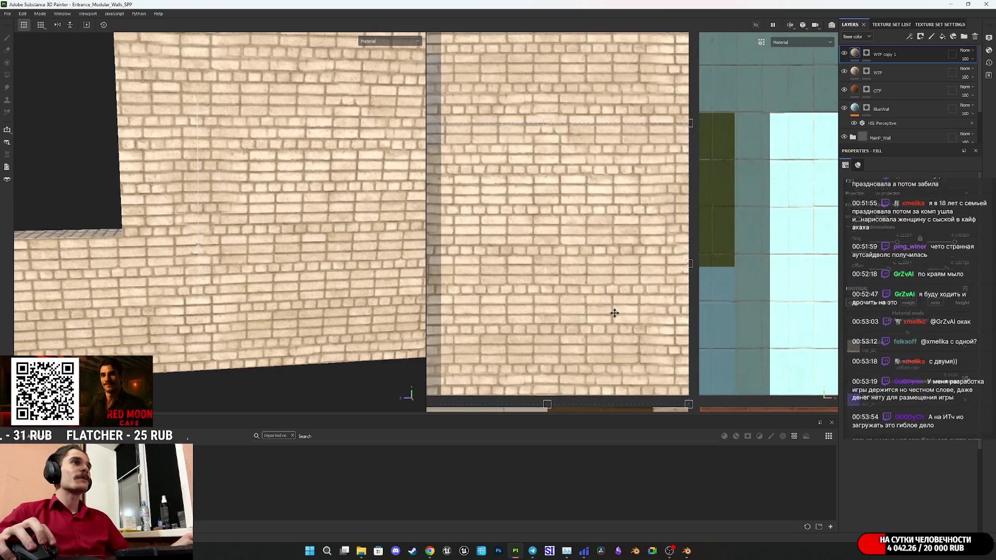
middle_click_drag(659, 385, 658, 256)
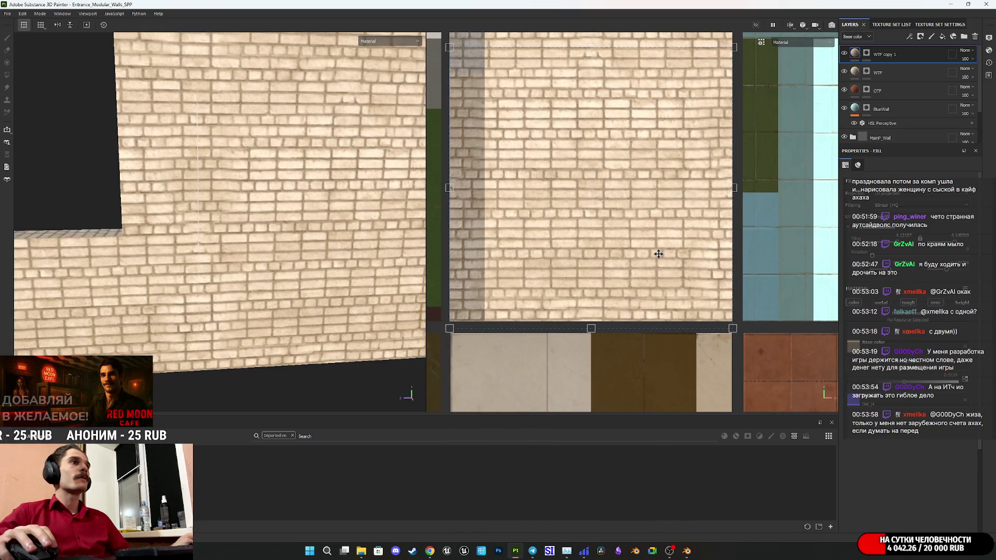
left_click_drag(659, 255, 659, 256)
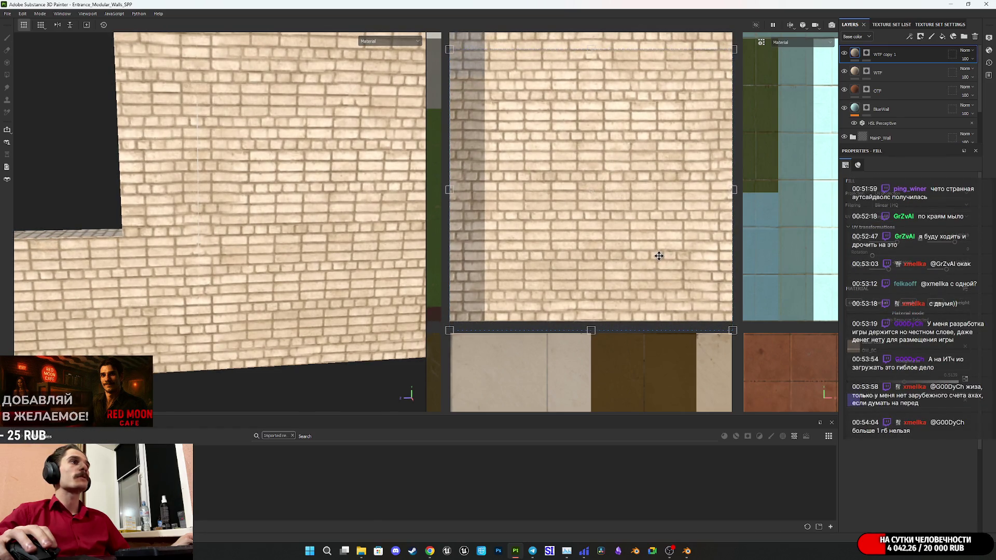
mouse_move(605, 136)
middle_mouse_down()
mouse_move(602, 351)
mouse_move(638, 207)
mouse_move(630, 167)
mouse_move(646, 261)
middle_mouse_up()
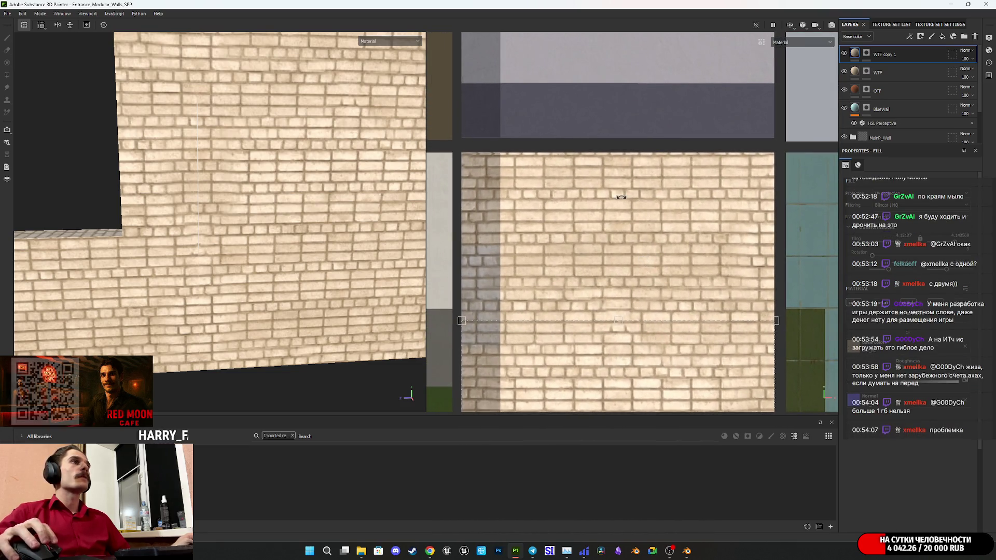
left_click_drag(620, 320, 619, 318)
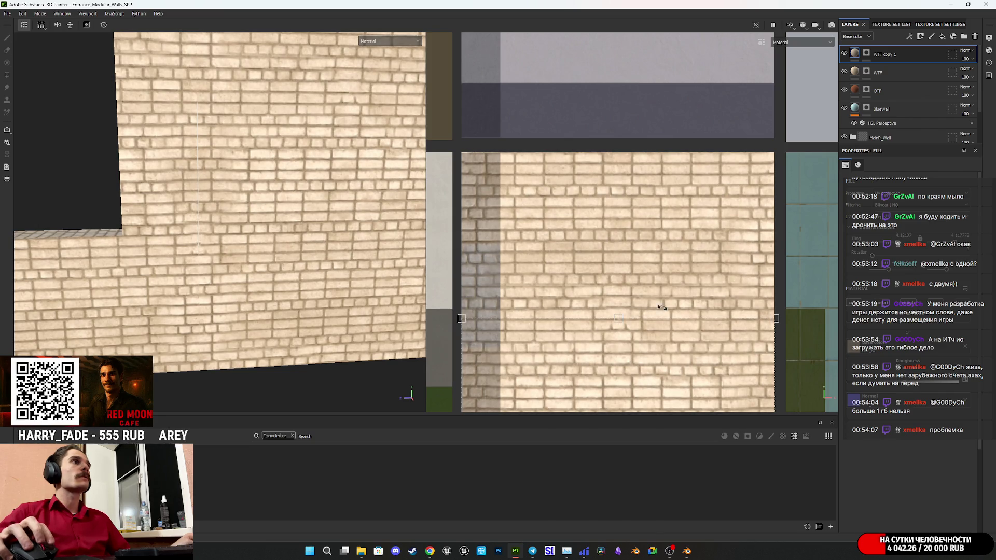
middle_click_drag(662, 307, 669, 207)
mouse_move(270, 223)
left_mouse_down("alt")
mouse_move(261, 241)
mouse_move(295, 247)
mouse_move(278, 209)
mouse_move(278, 251)
left_mouse_up("alt")
mouse_move(291, 272)
middle_mouse_down()
mouse_move(294, 249)
mouse_move(273, 231)
middle_mouse_up()
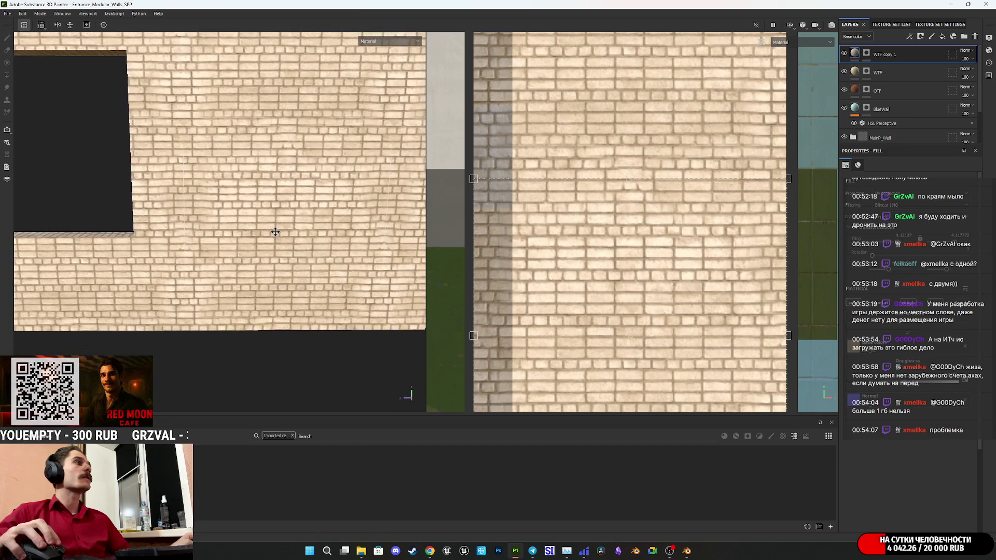
scroll(663, 284, "down", 3)
scroll(647, 250, "up", 3)
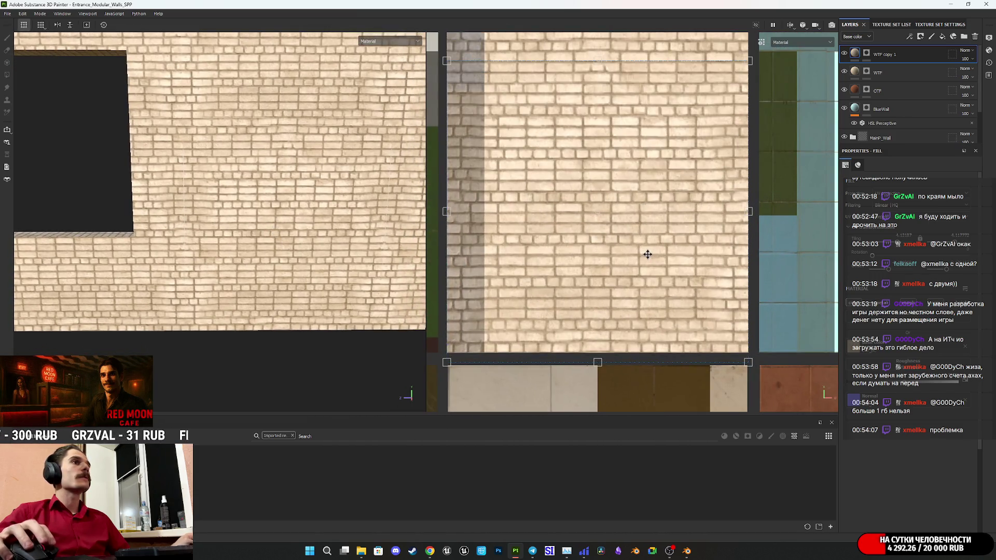
left_click_drag(270, 231, 254, 224, "alt")
middle_click_drag(270, 219, 268, 235)
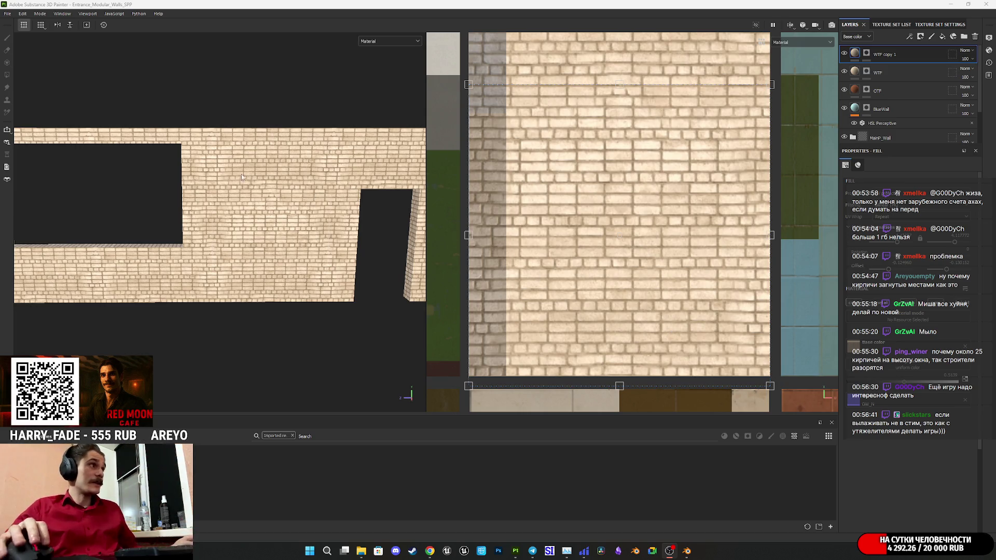
- Zoom and orbit around the entrance wall to inspect the brick texture and its top edge
scroll(276, 210, "up", 3)
left_click_drag(275, 211, 285, 222, "alt")
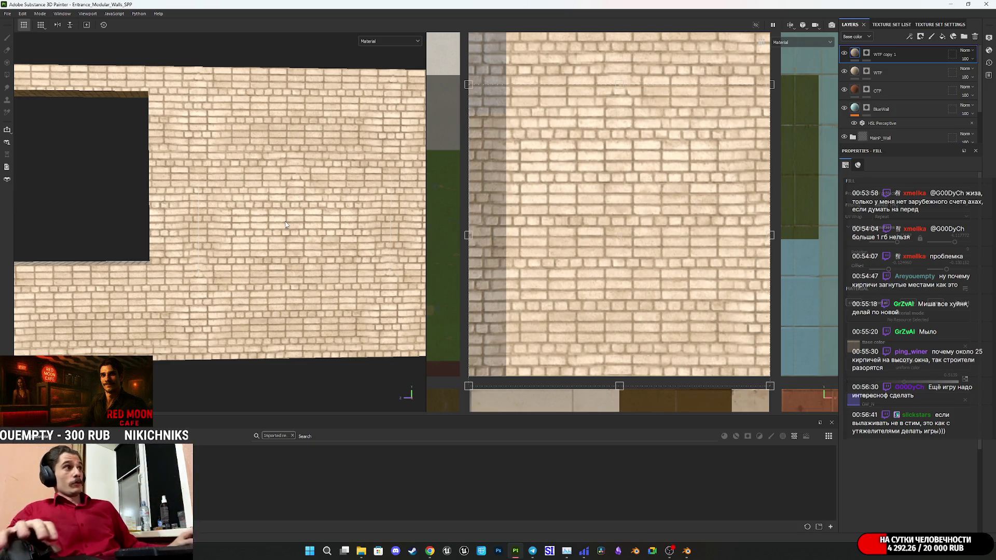
scroll(260, 202, "up", 3)
scroll(260, 201, "down", 5)
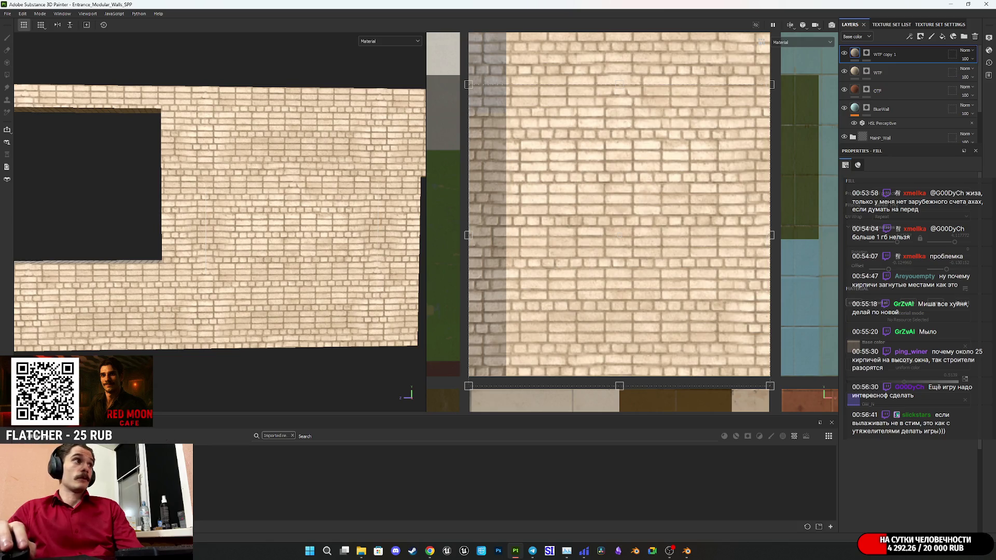
scroll(311, 293, "up", 5)
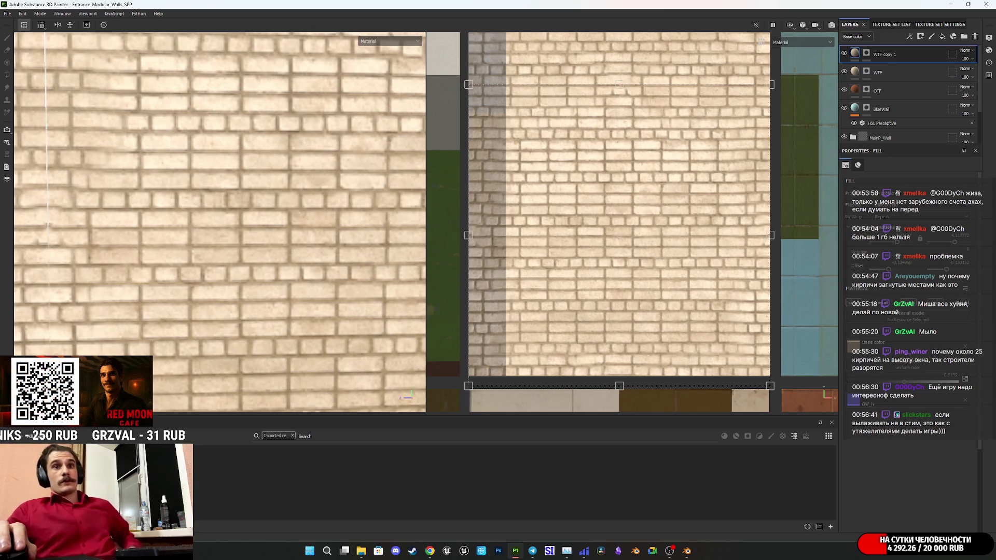
scroll(330, 234, "down", 5)
mouse_move(327, 237)
left_mouse_down("alt")
mouse_move(240, 256)
mouse_move(249, 279)
mouse_move(216, 276)
left_mouse_up("alt")
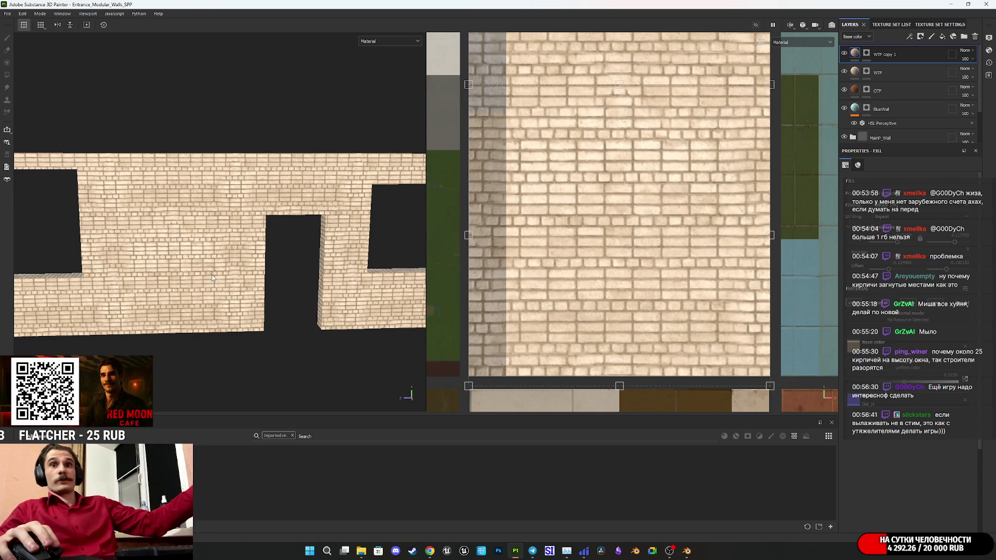
mouse_move(328, 300)
left_mouse_down("alt")
mouse_move(245, 309)
mouse_move(272, 296)
mouse_move(267, 332)
mouse_move(363, 291)
mouse_move(381, 266)
mouse_move(365, 251)
mouse_move(222, 323)
mouse_move(253, 277)
mouse_move(217, 295)
mouse_move(180, 245)
mouse_move(836, 261)
mouse_move(313, 275)
mouse_move(599, 244)
mouse_move(678, 262)
mouse_move(571, 270)
mouse_move(460, 316)
mouse_move(294, 311)
mouse_move(284, 301)
left_mouse_up("alt")
scroll(254, 305, "up", 3)
scroll(216, 295, "down", 5)
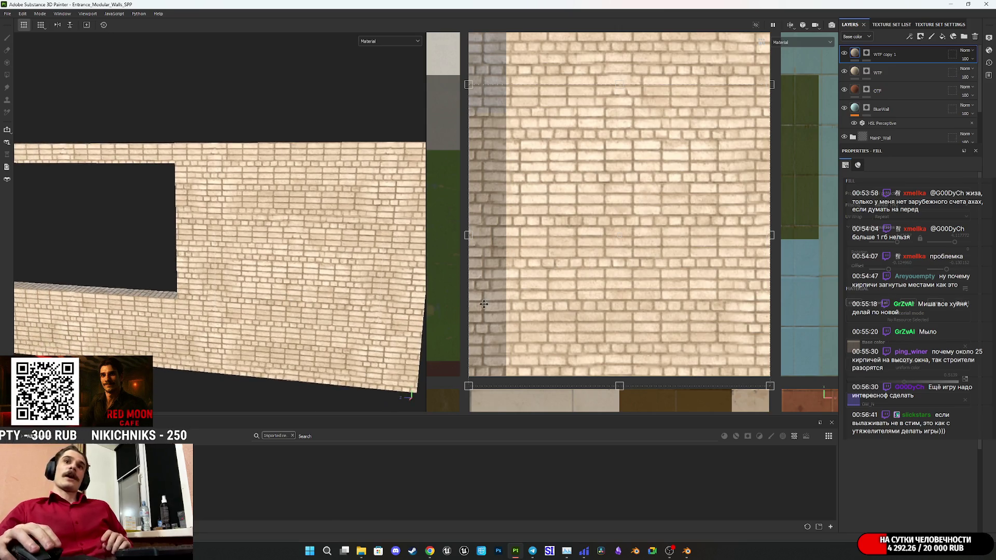
mouse_move(357, 555)
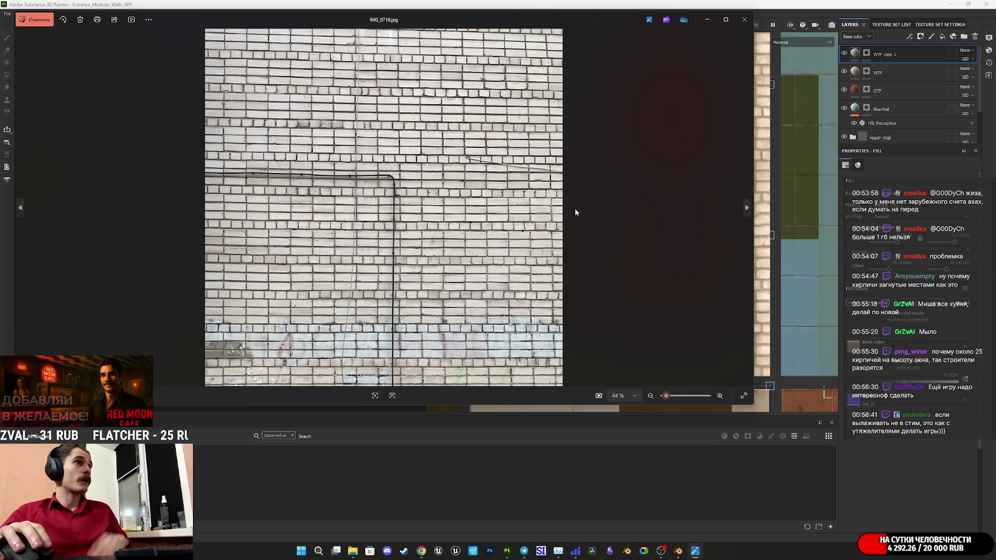
- Switch to IMG_0716.HEIC, zoom in and out to look it over, then close Photos
key("Right")
scroll(329, 261, "up", 3)
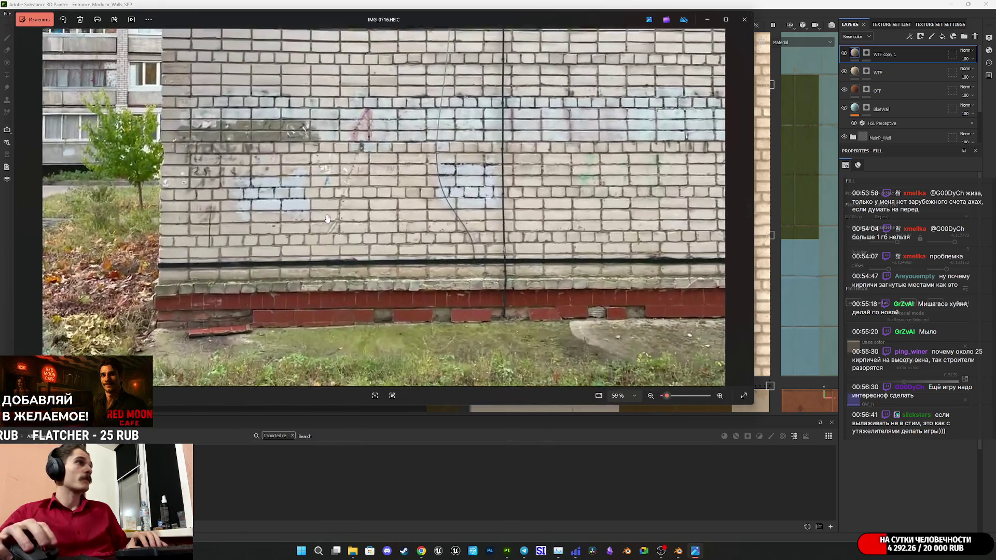
scroll(365, 193, "down", 3)
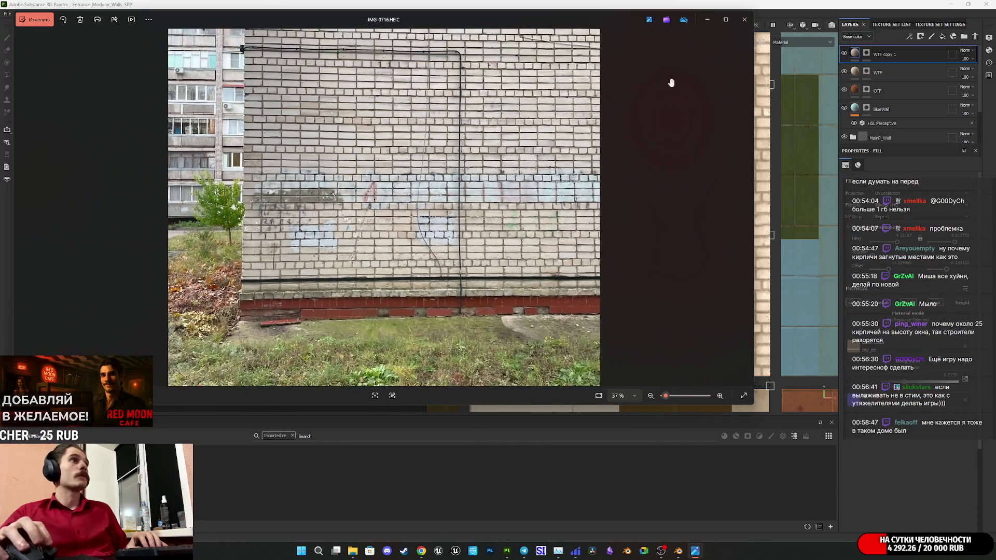
left_click(744, 19)
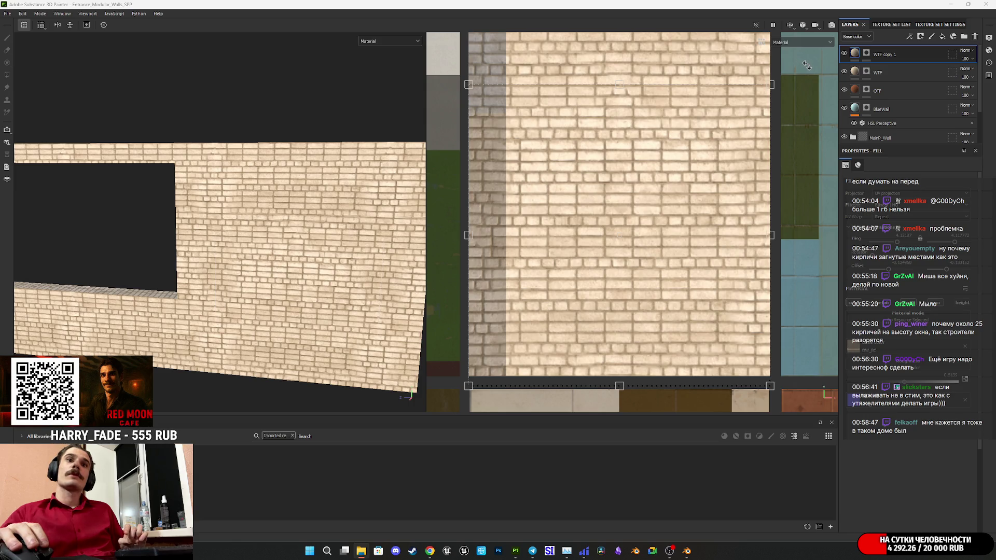
key("f")
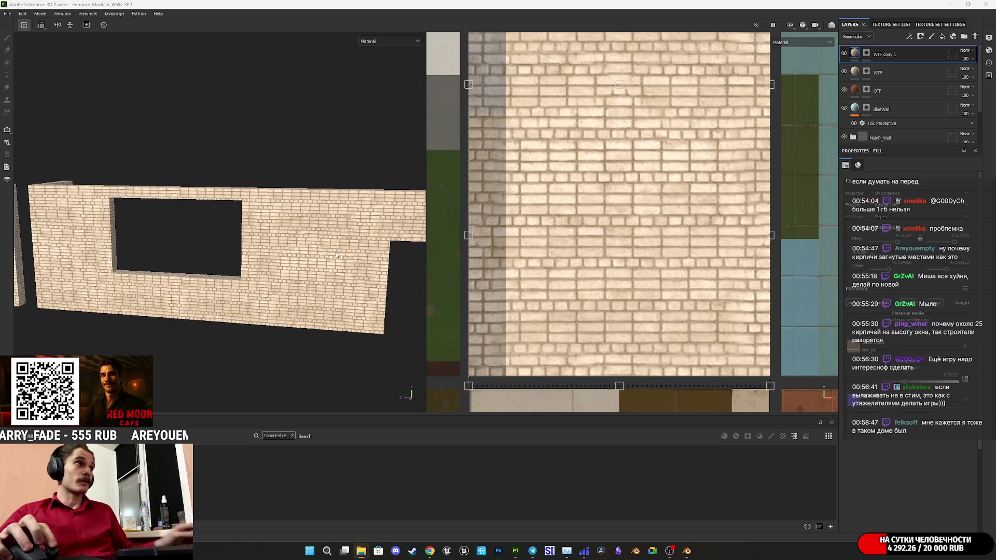
mouse_move(331, 251)
left_mouse_down("alt")
mouse_move(285, 282)
mouse_move(232, 279)
mouse_move(396, 238)
mouse_move(331, 258)
left_mouse_up("alt")
mouse_move(198, 272)
left_mouse_down("alt")
mouse_move(583, 272)
mouse_move(707, 258)
mouse_move(734, 240)
mouse_move(688, 220)
mouse_move(203, 296)
mouse_move(71, 333)
mouse_move(345, 282)
mouse_move(24, 322)
mouse_move(170, 210)
mouse_move(762, 222)
left_mouse_up("alt")
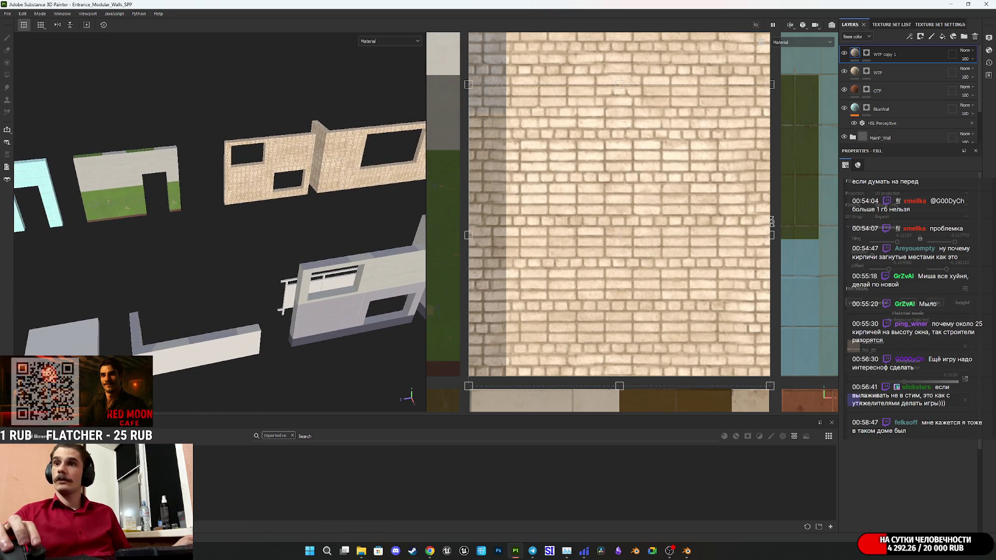
scroll(315, 294, "up", 3)
left_click_drag(326, 316, 403, 290, "alt")
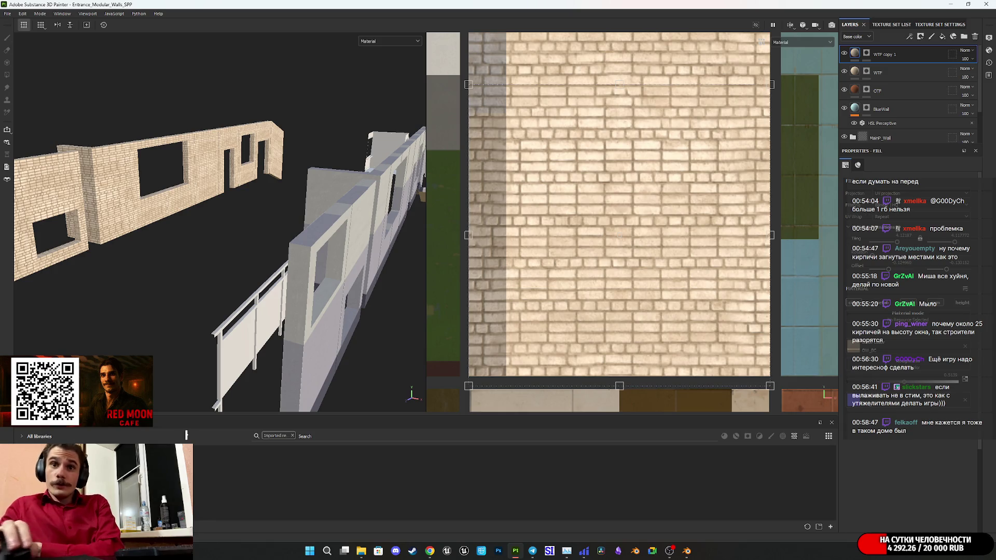
key("alt+Tab")
left_click_drag(976, 7, 995, 335)
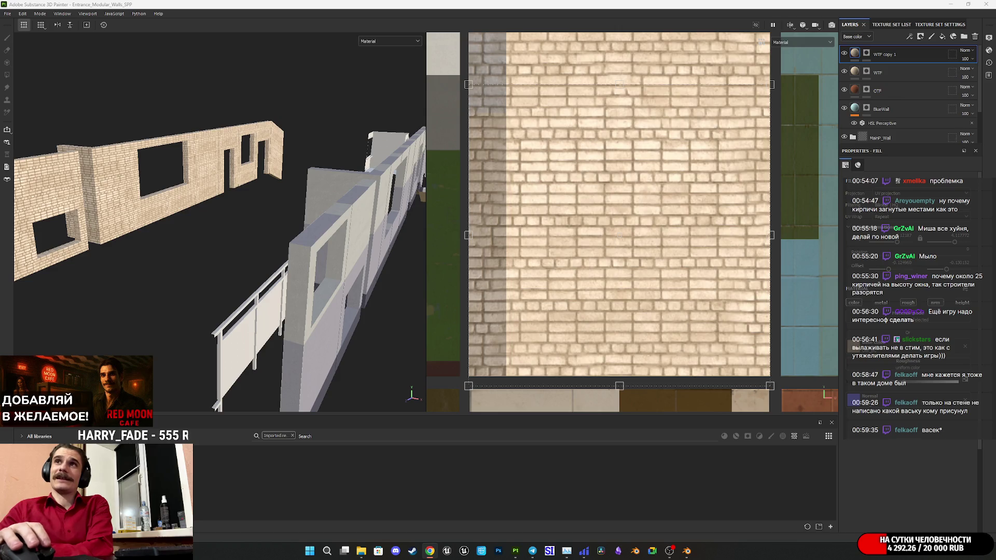
key("alt+Tab")
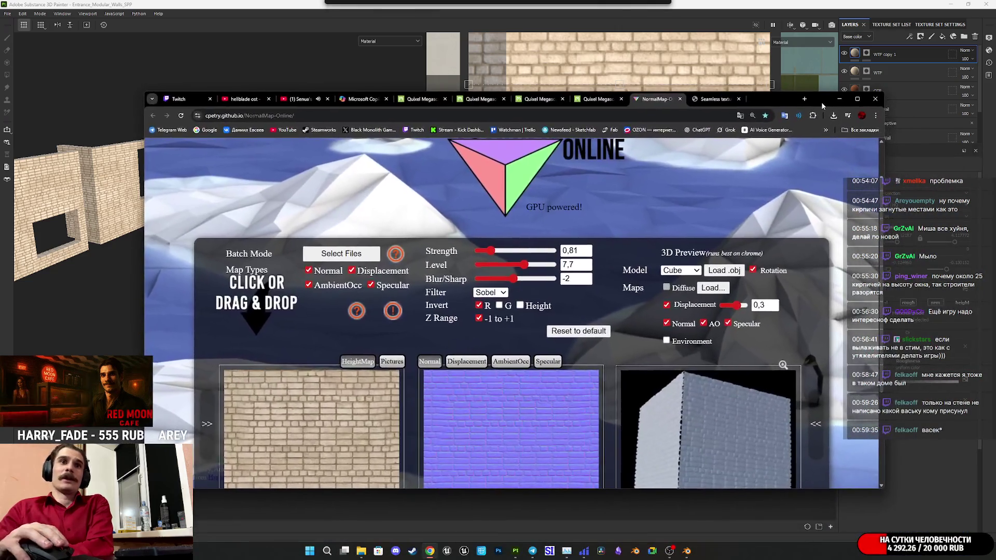
- Maximise NormalMap-Online to review the normal map, compare the seamless check and source, then return to Twitch
double_click(822, 104)
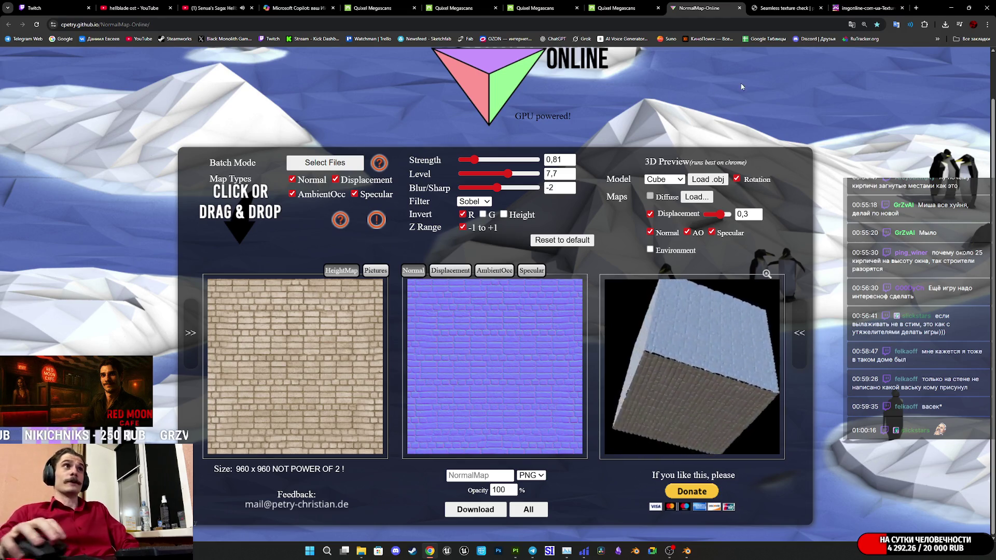
left_click(791, 7)
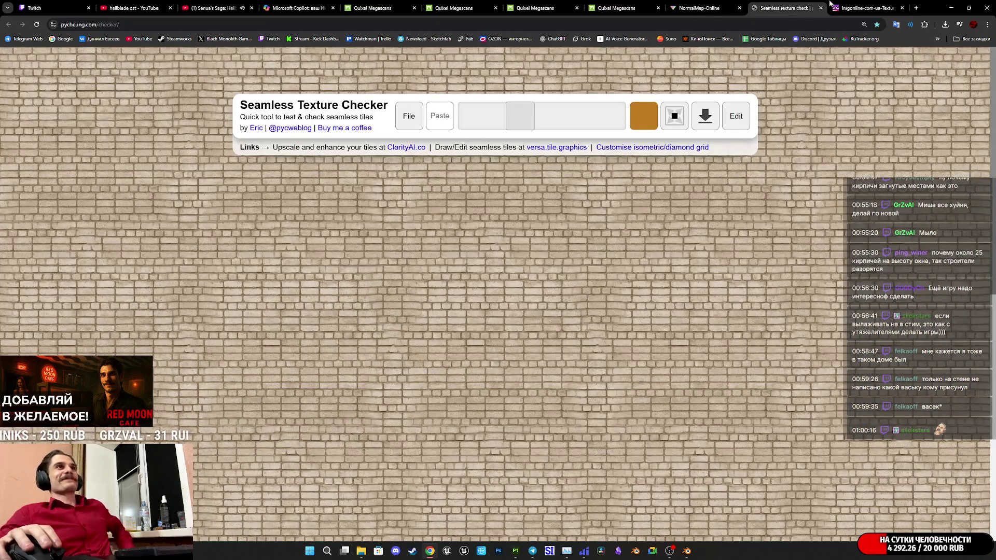
left_click(837, 7)
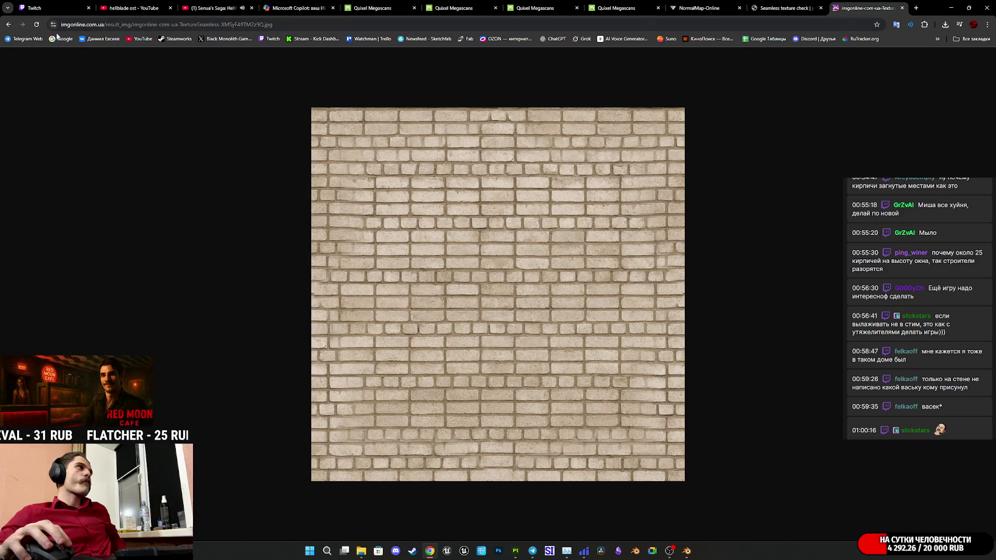
left_click(32, 8)
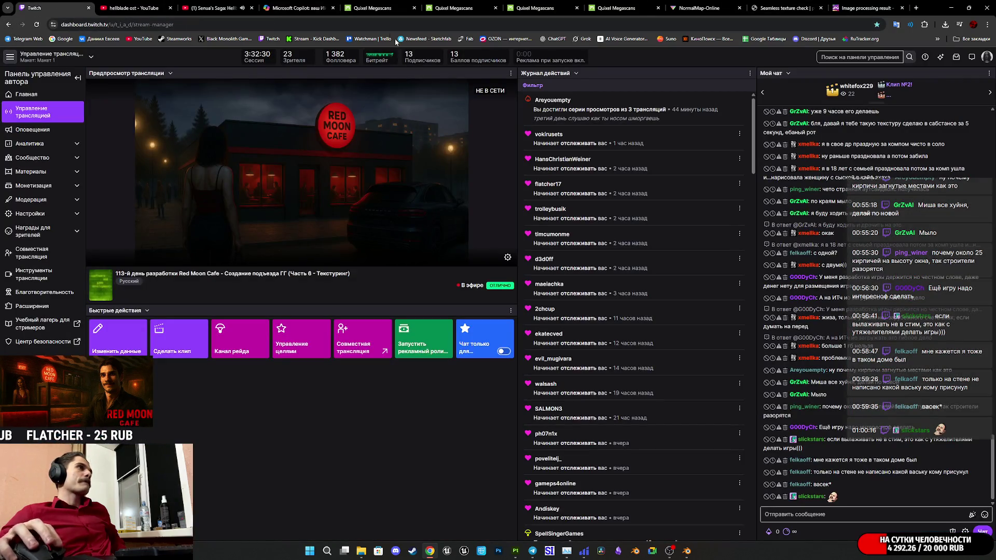
- Pass through the Quixel Megascans tab to the Microsoft Copilot tab showing the generated beige brick texture
left_click(376, 8)
left_click(304, 5)
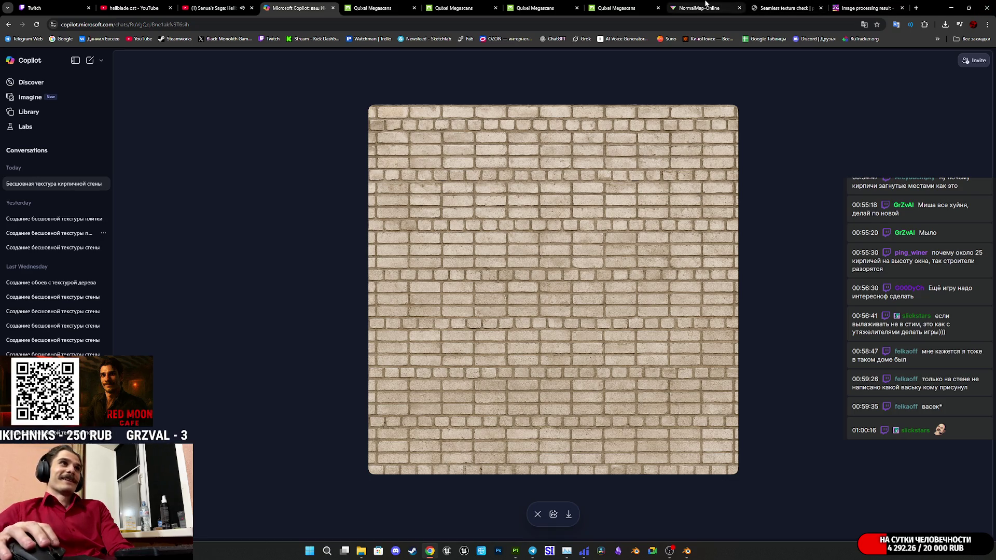
- Check the Seamless Texture Checker, close Copilot's full-size brick image, and go back to IMGonline's seamless-texture form
mouse_move(706, 3)
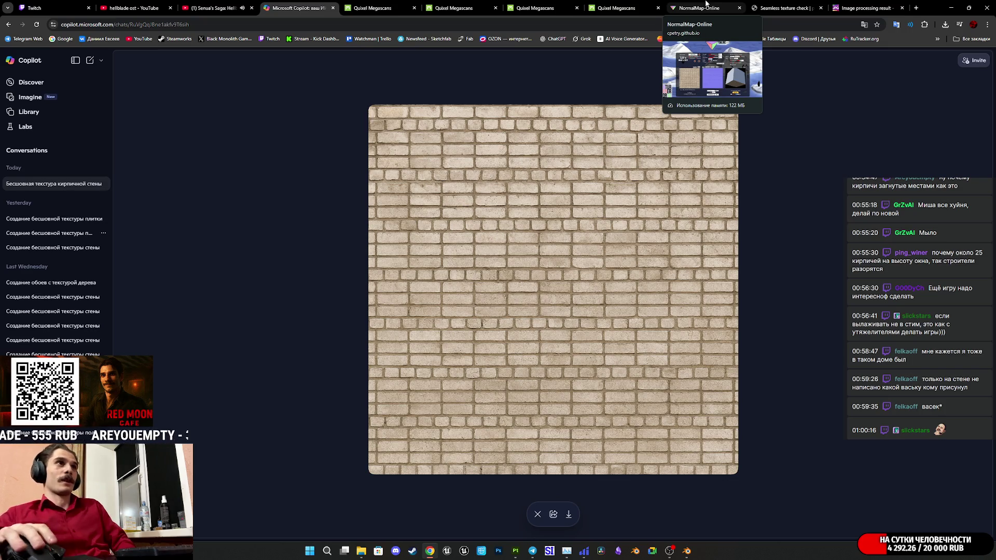
left_click(794, 4)
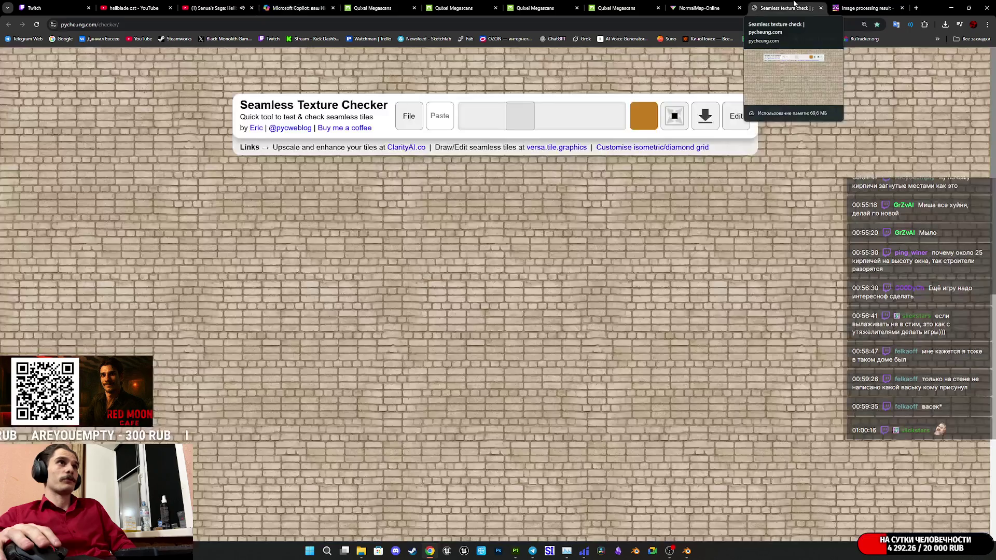
left_click(845, 4)
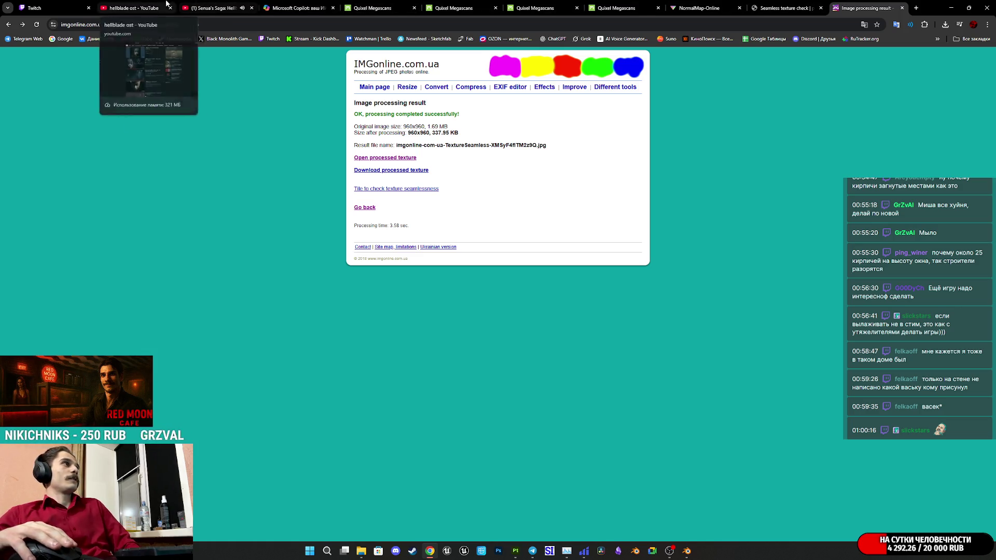
left_click(296, 7)
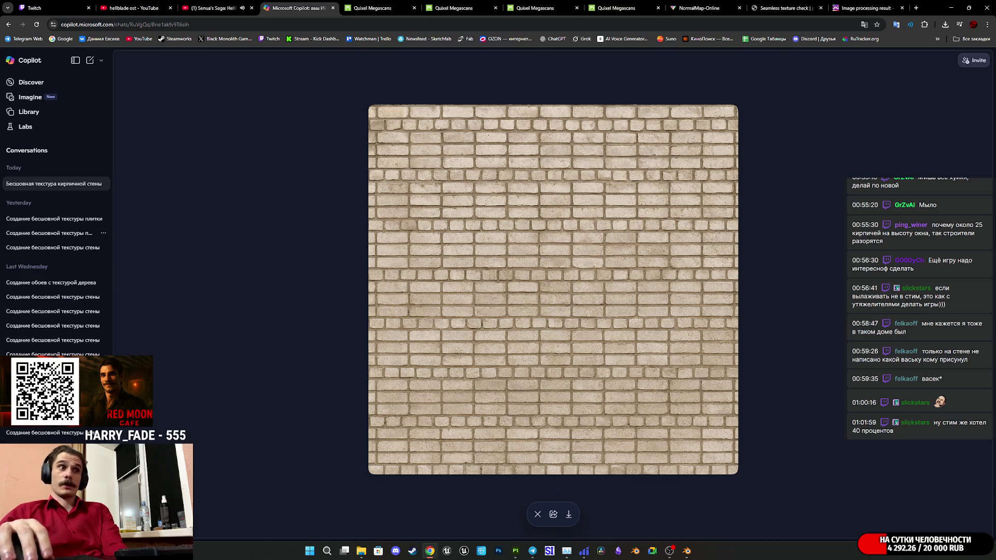
left_click(537, 514)
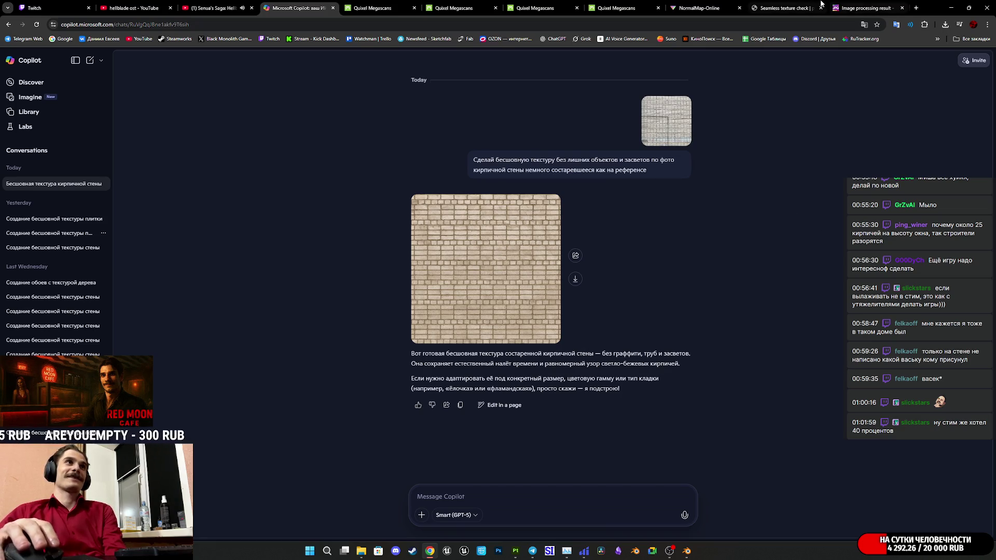
left_click(860, 4)
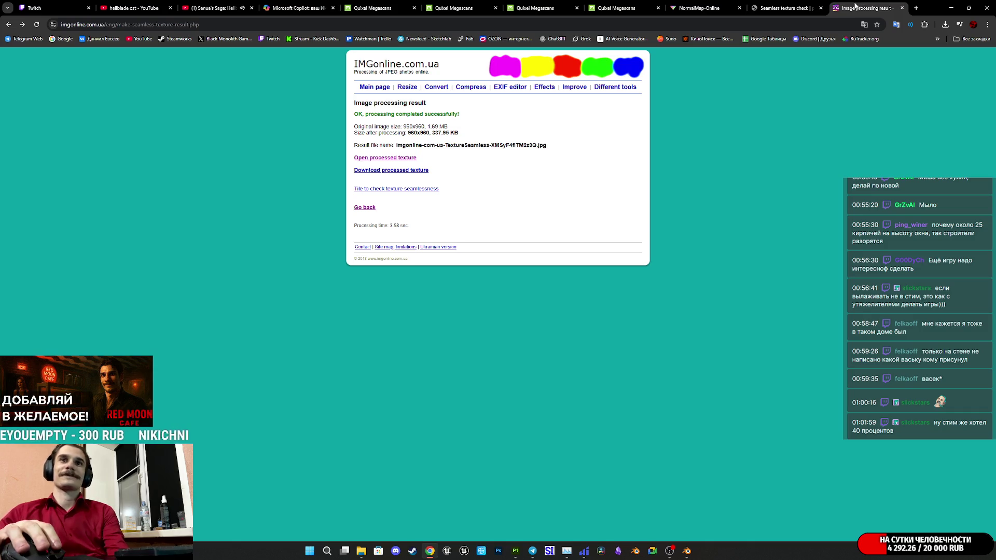
left_click(7, 24)
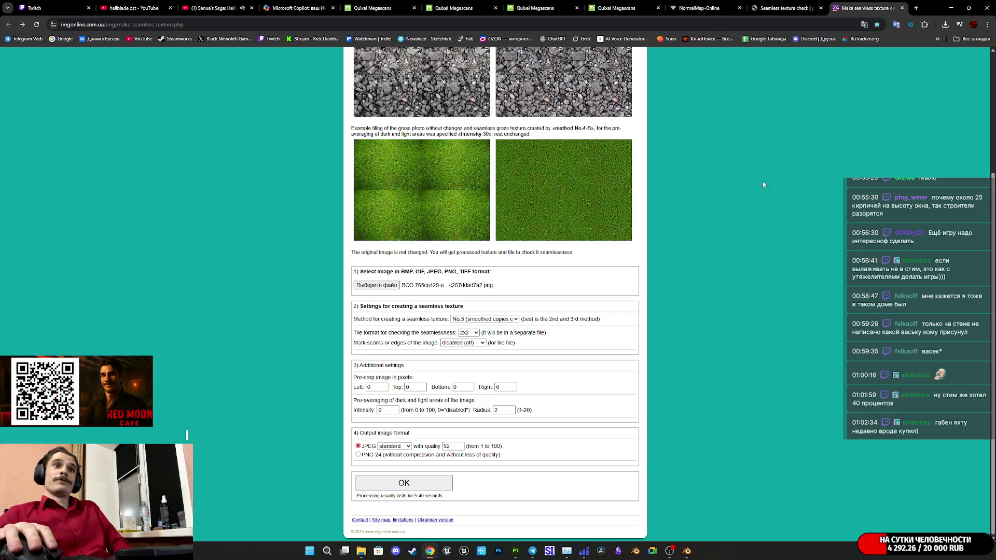
- Switch to the NormalMap-Online tab to view the brick heightmap and its normal map
left_click(696, 6)
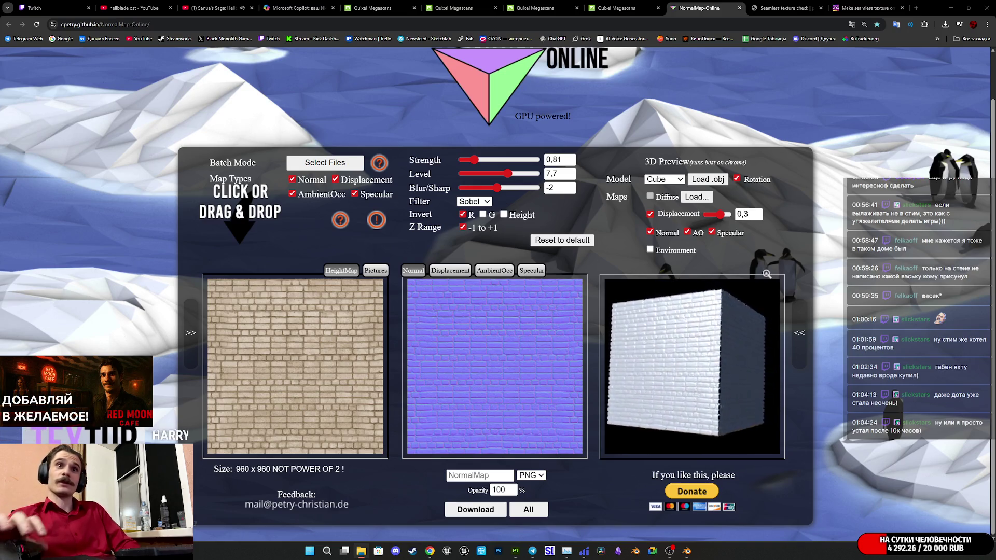
- Return to IMGonline's make-seamless-texture form after briefly viewing a reference photo in Photos
left_click(860, 4)
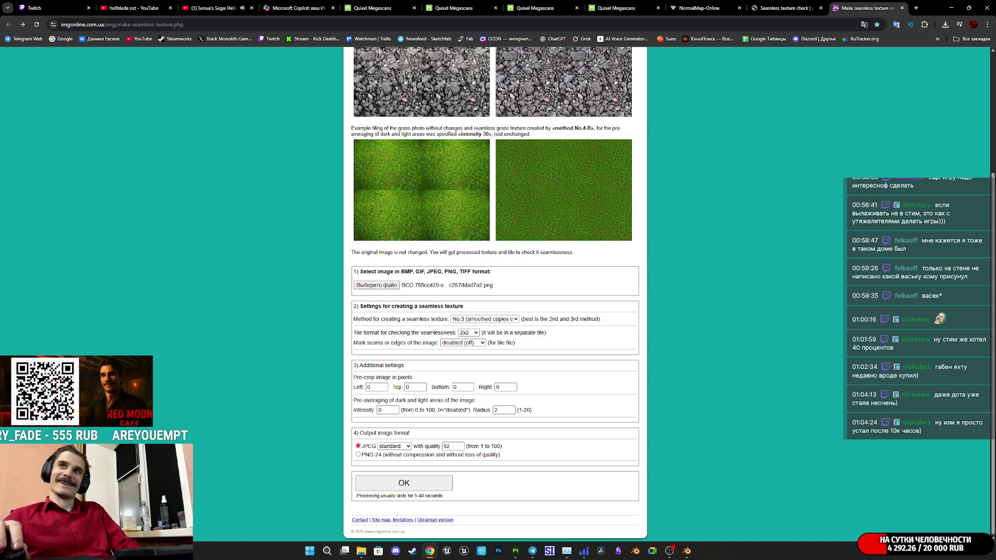
left_click(361, 551)
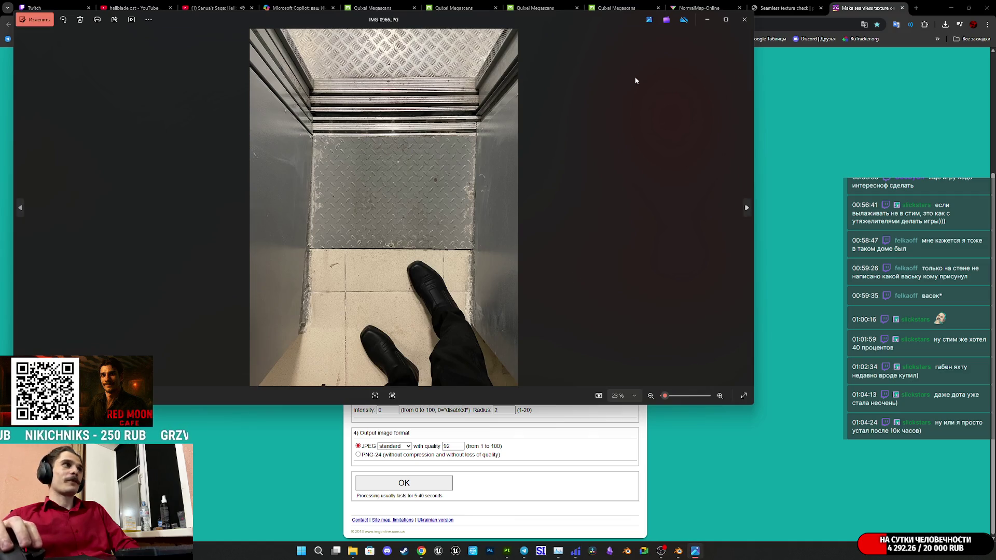
left_click(745, 19)
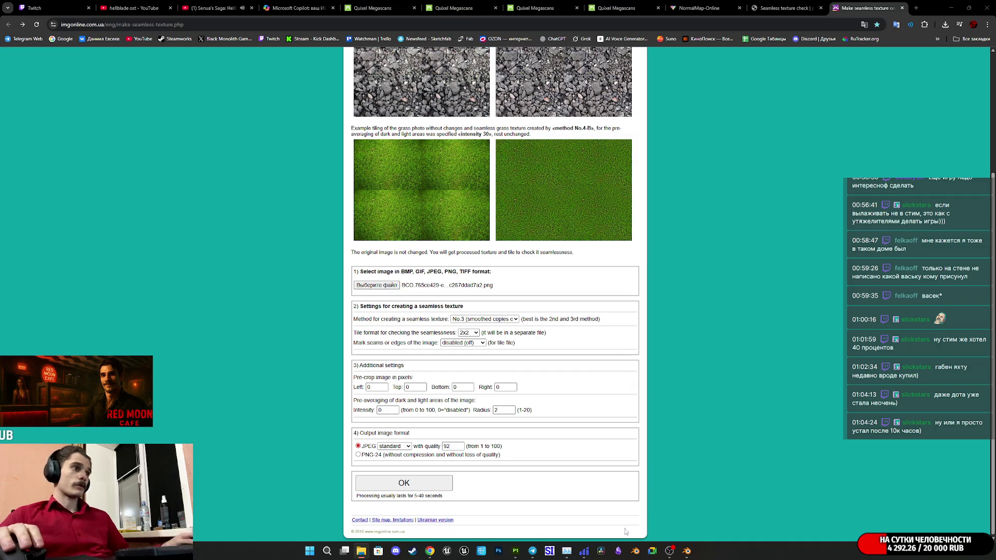
- Remove the shelf filter chip in Substance Painter, then open a purchased Megascans asset in a new tab
left_click(519, 551)
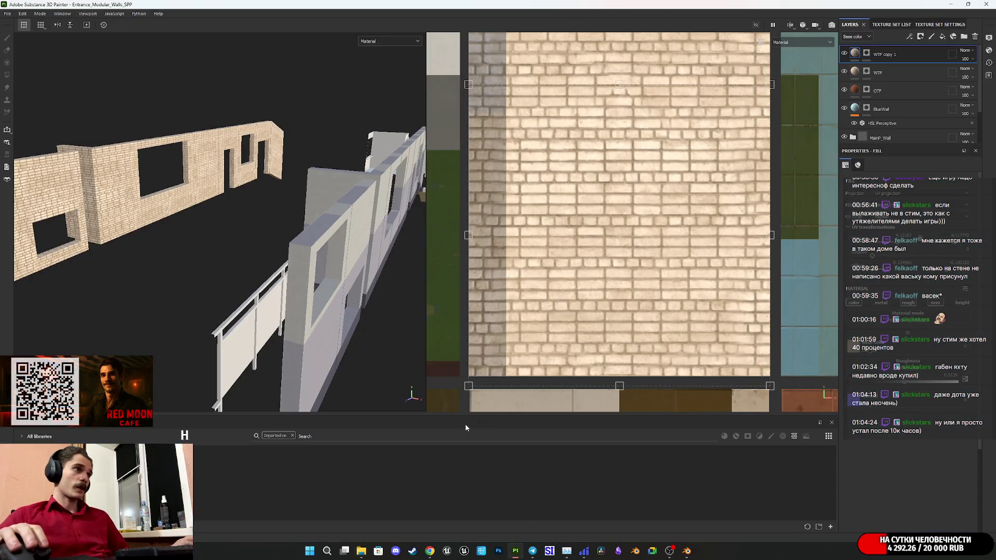
left_click(292, 436)
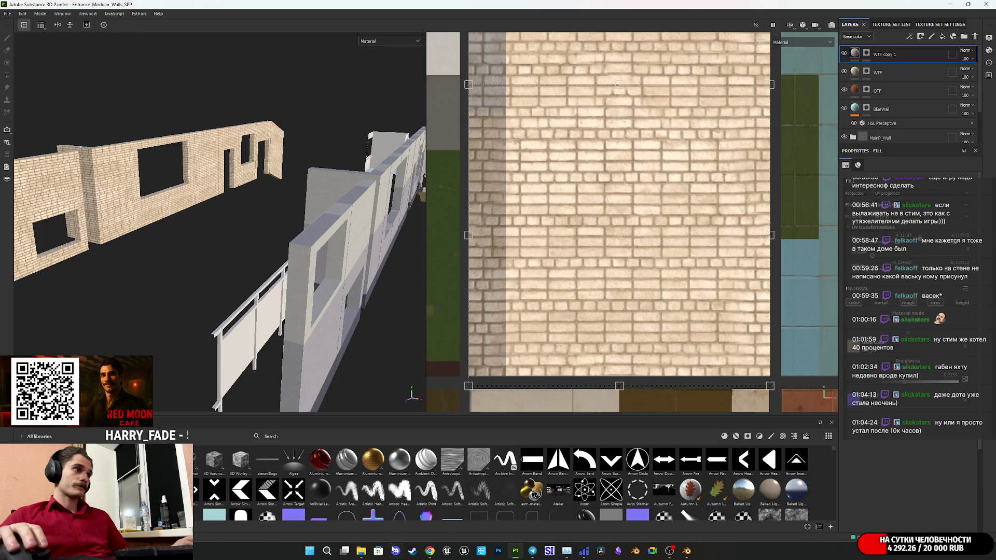
left_click(427, 551)
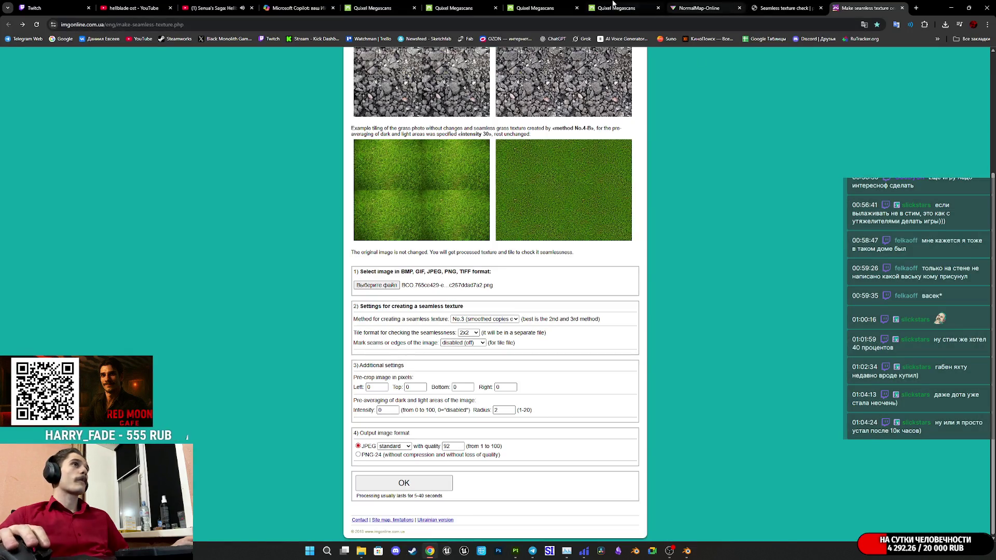
left_click(611, 5)
middle_click(760, 267)
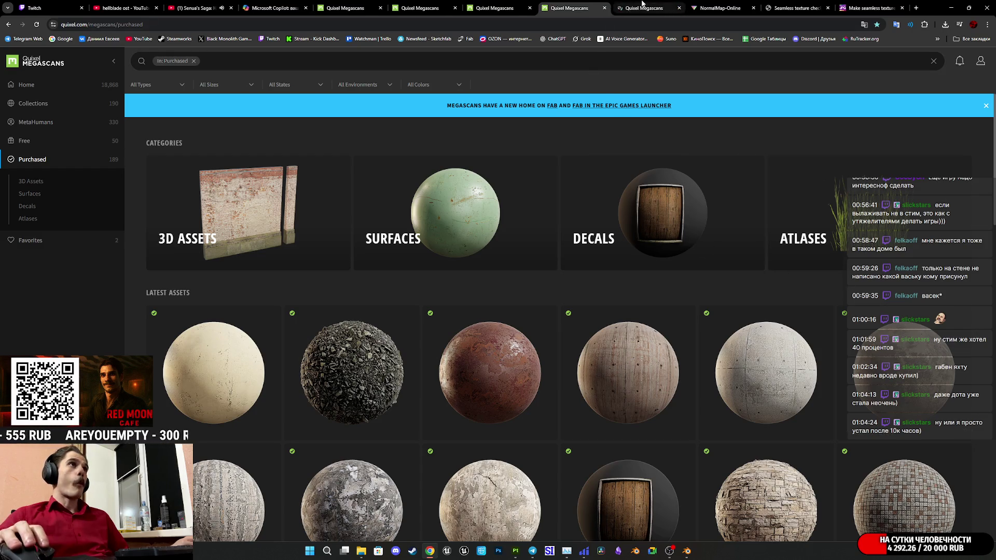
- Open the Stained Concrete Floor asset, browse its preview renders, and glance at the reference photo
left_click(642, 5)
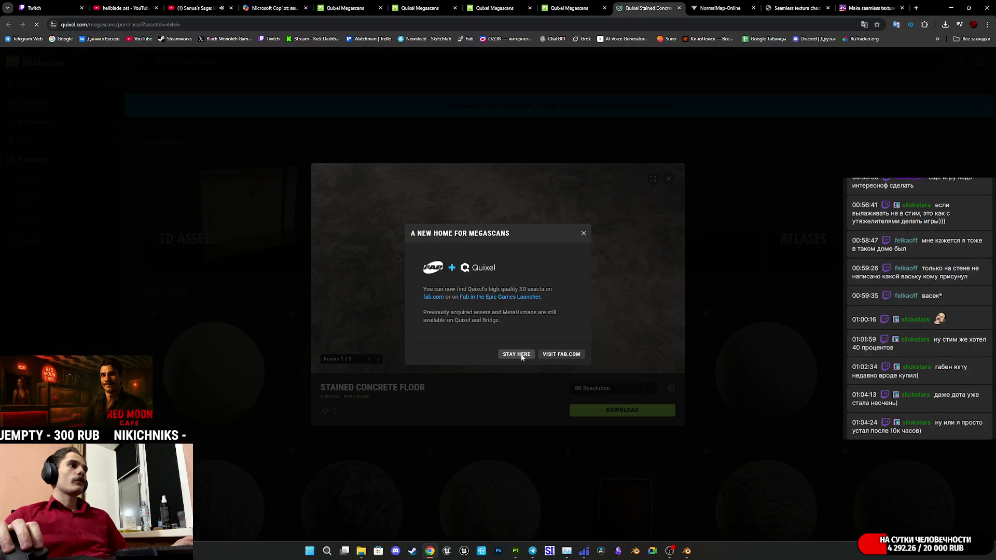
left_click(522, 353)
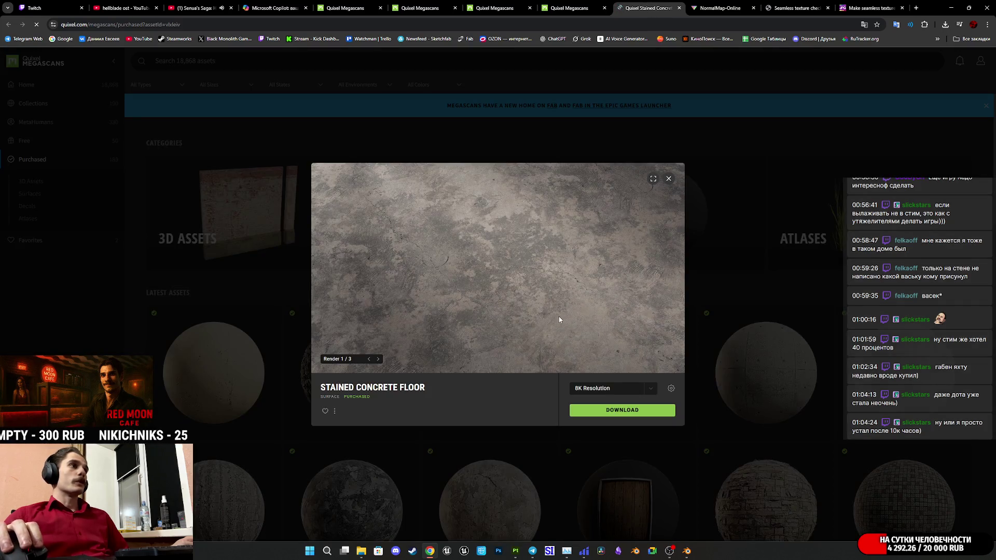
double_click(378, 359)
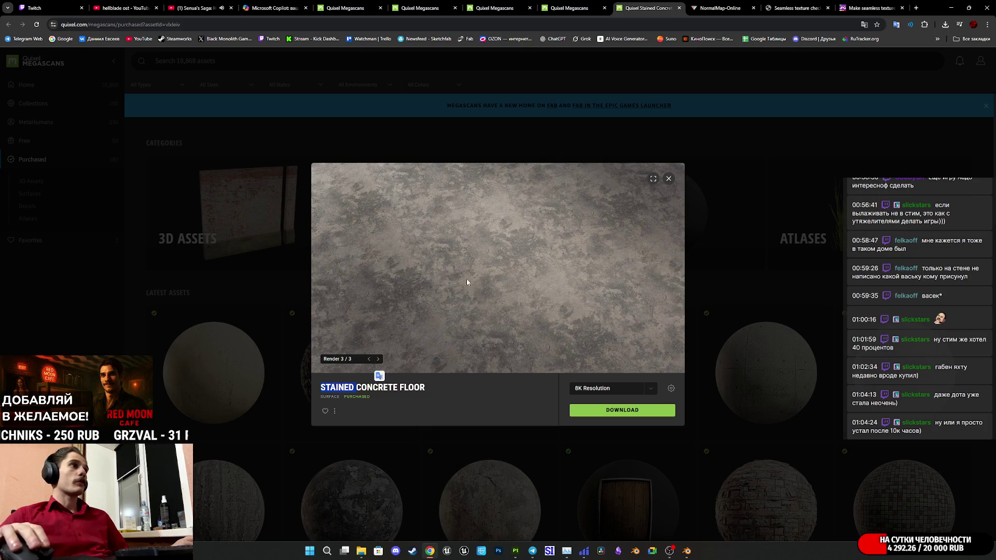
left_click(366, 519)
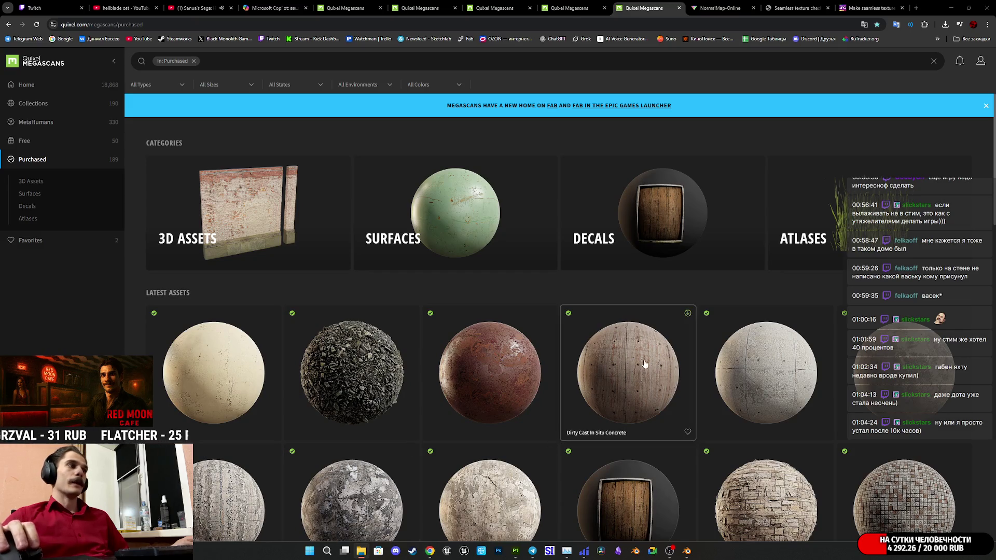
mouse_move(364, 555)
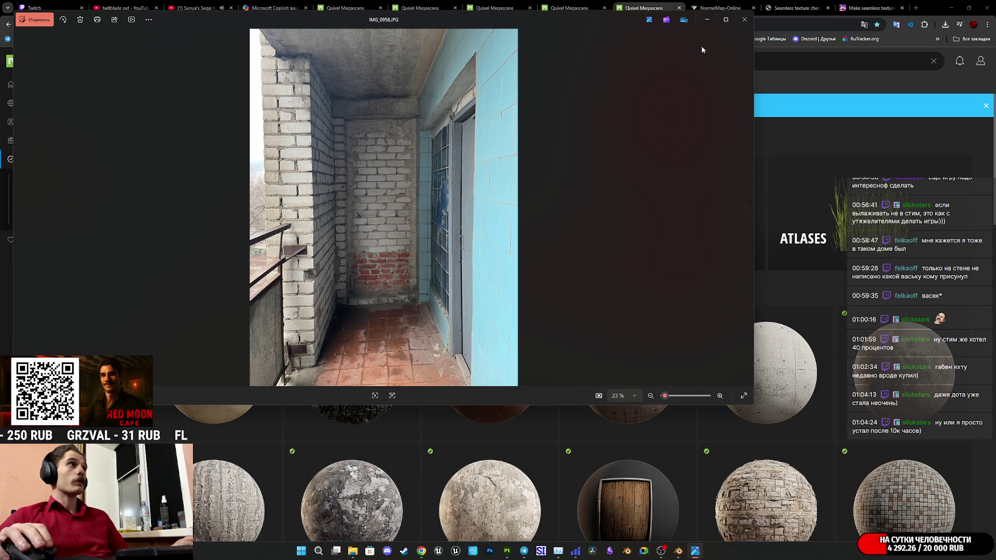
left_click(707, 20)
- Download Stained Concrete Floor at 2K resolution as a zip into the EMW_Mats folder
left_click(636, 371)
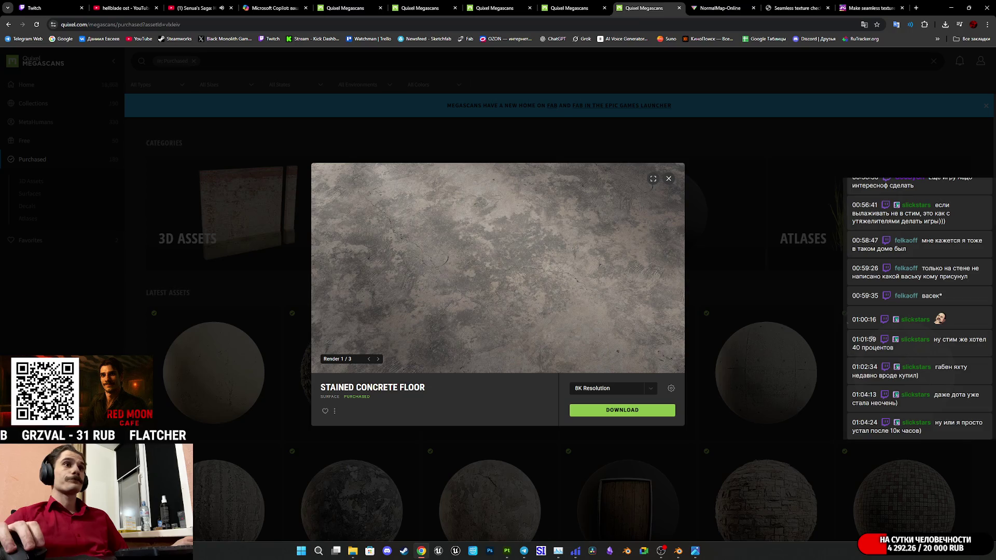
left_click(611, 393)
left_click(600, 346)
left_click(623, 411)
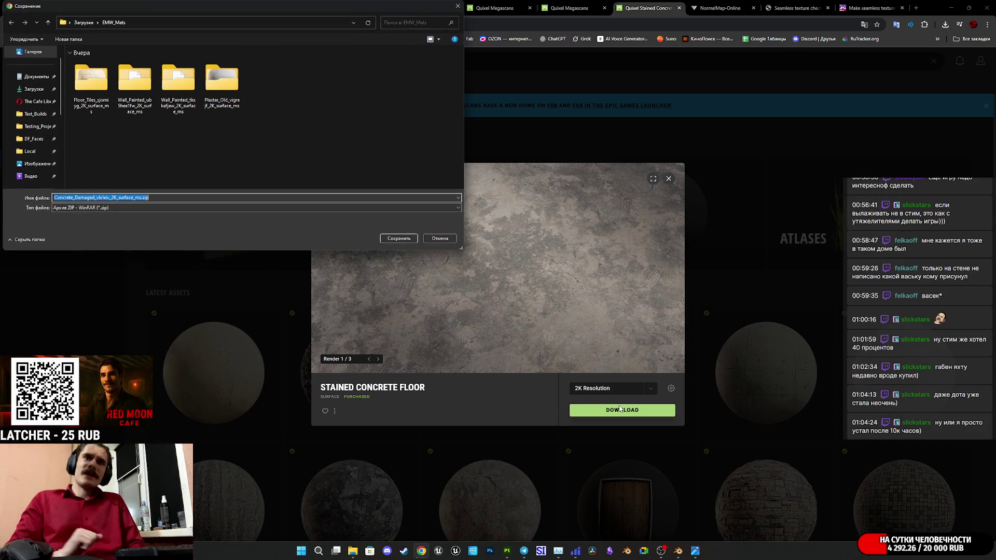
left_click(403, 238)
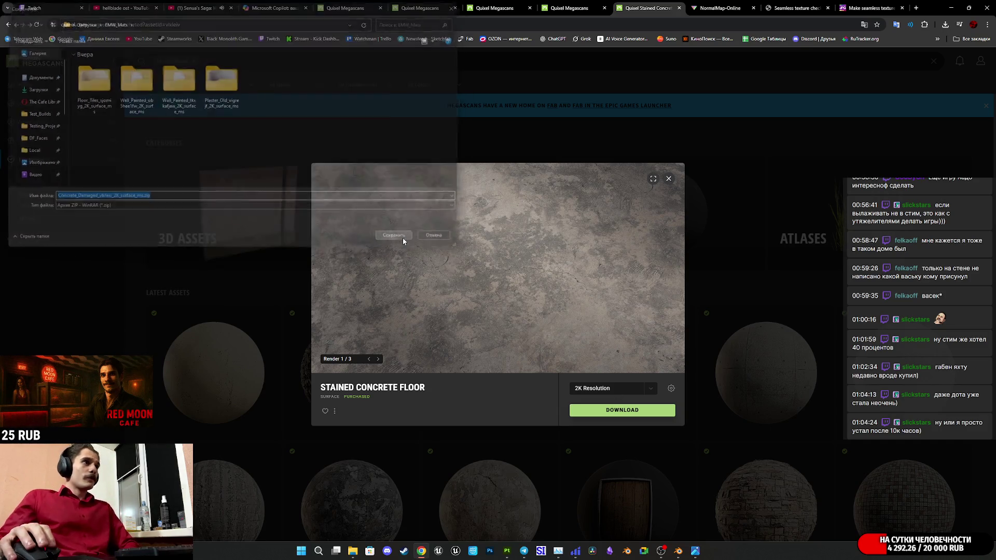